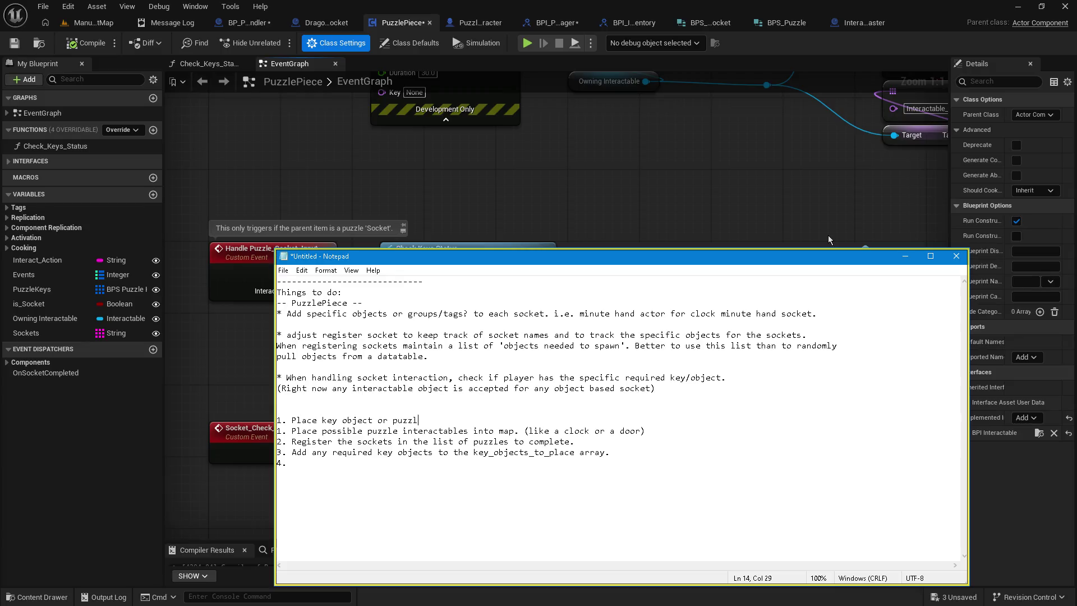
# Step: Finish step 1 about registering puzzle object spawn points as available, and renumber lines 2–4
pyautogui.write('awn points i')
pyautogui.write('nto map')
pyautogui.press('BackSpace')
pyautogui.write('and registe')
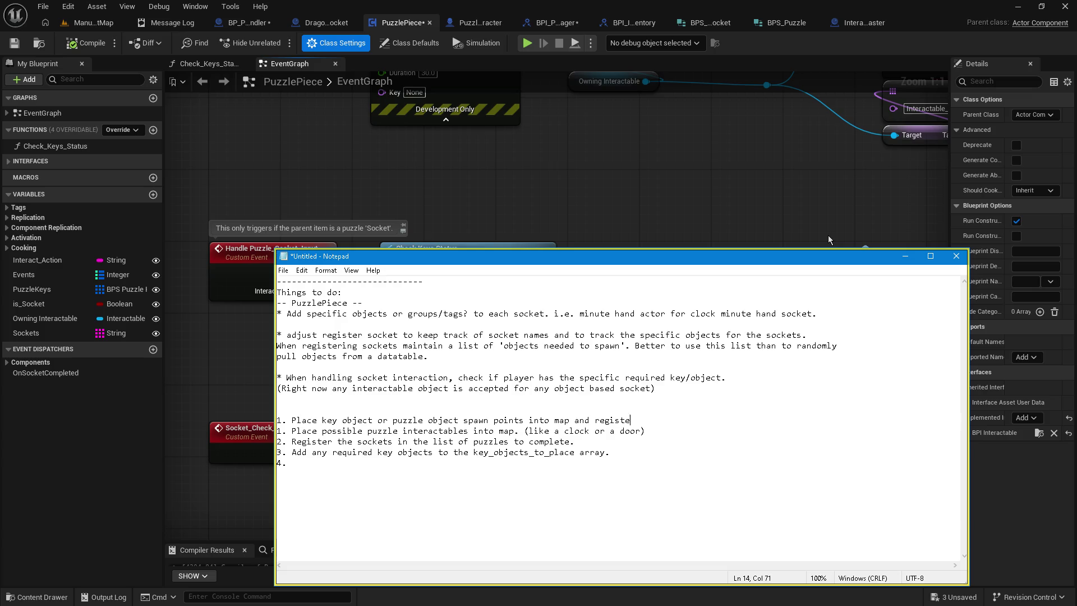
pyautogui.write('r each as available.')
pyautogui.press('Delete')
pyautogui.write('2')
pyautogui.press('Down')
pyautogui.press('BackSpace')
pyautogui.write('4')
pyautogui.press('Down')
pyautogui.press('Up')
pyautogui.press('Up')
pyautogui.press('Up')
pyautogui.press('Down')
pyautogui.press('Down')
pyautogui.press('Down')
# Step: Begin step 5: loop through key_objects_to_place and randomly choose object spawn points
pyautogui.press('BackSpace')
pyautogui.write('loop through ')
pyautogui.write('key_ibject')
pyautogui.press('BackSpace')
pyautogui.press('BackSpace')
pyautogui.press('BackSpace')
pyautogui.press('BackSpace')
pyautogui.press('BackSpace')
pyautogui.write('objects_')
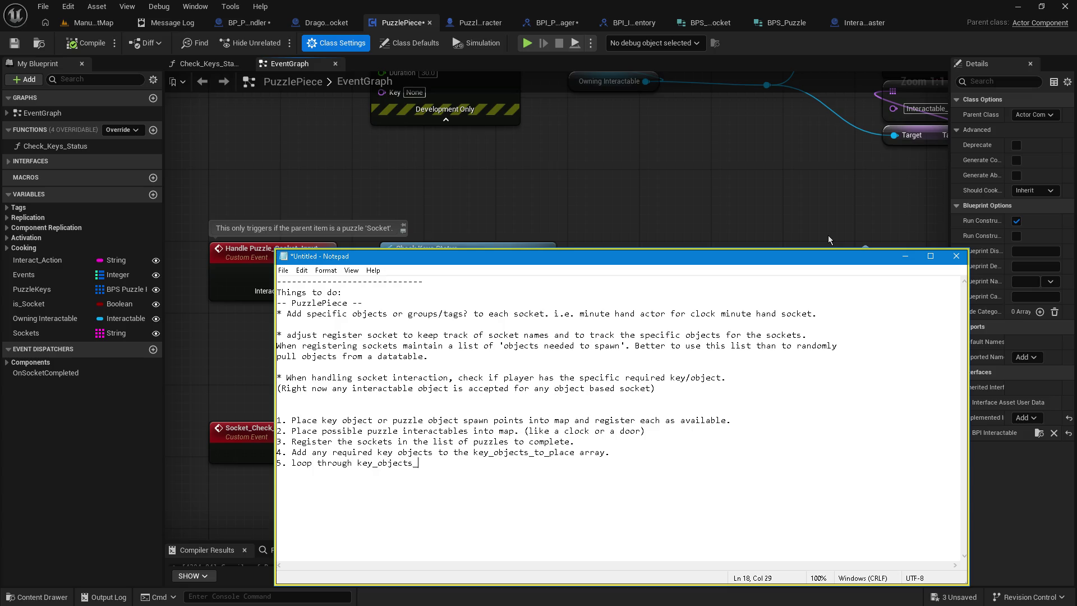
pyautogui.write('to _place and randomly c')
pyautogui.write('hose ')
pyautogui.write('object spaw')
pyautogui.write('n points')
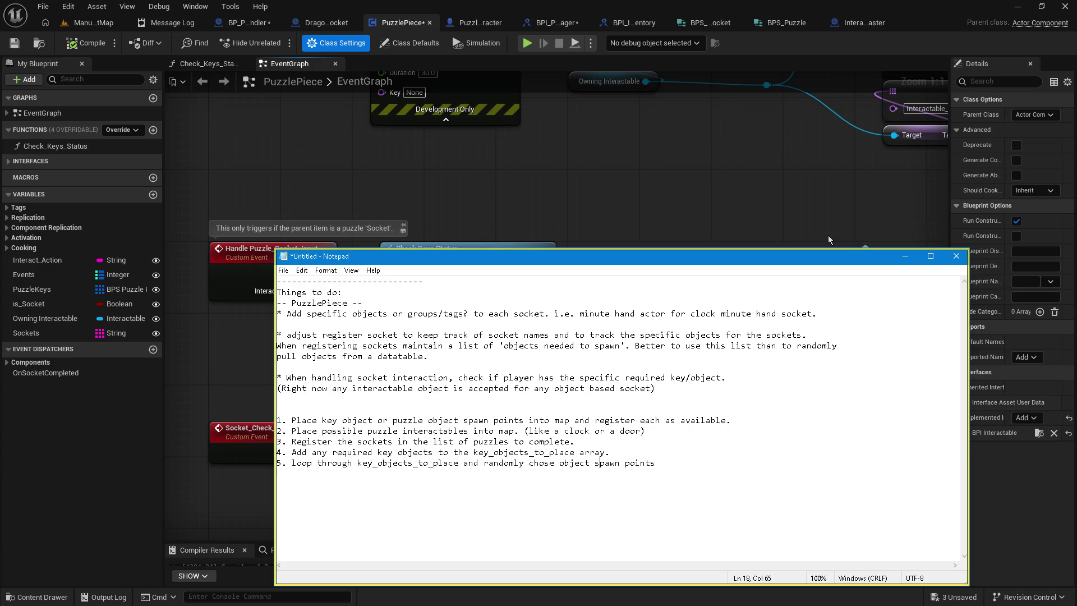
# Step: Reword the ending of step 1's spawn-point registration text
pyautogui.press('Up')
pyautogui.press('Up')
pyautogui.press('BackSpace')
pyautogui.press('BackSpace')
pyautogui.write('inti')
pyautogui.write('/add')
pyautogui.write('o')
pyautogui.write('o')
pyautogui.press('BackSpace')
pyautogui.write('object_spawn')
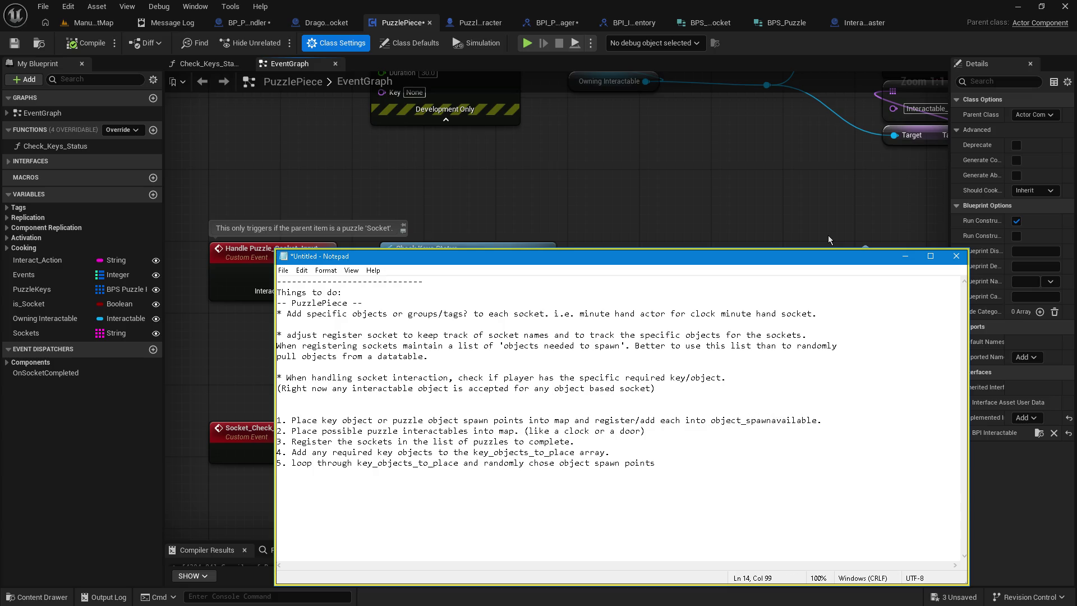
pyautogui.write('s_')
pyautogui.press('Left')
pyautogui.press('Left')
pyautogui.press('Left')
pyautogui.hotkey('shift', 'End')
pyautogui.hotkey('shift', 'Left')
pyautogui.press('Delete')
# Step: Complete step 5: choose a location from object_spawns_available, remove it from the array, spawn the item
pyautogui.press('Down')
pyautogui.press('Down')
pyautogui.press('End')
pyautogui.hotkey('shift', 'Left')
pyautogui.hotkey('shift', 'Left')
pyautogui.hotkey('shift', 'Left')
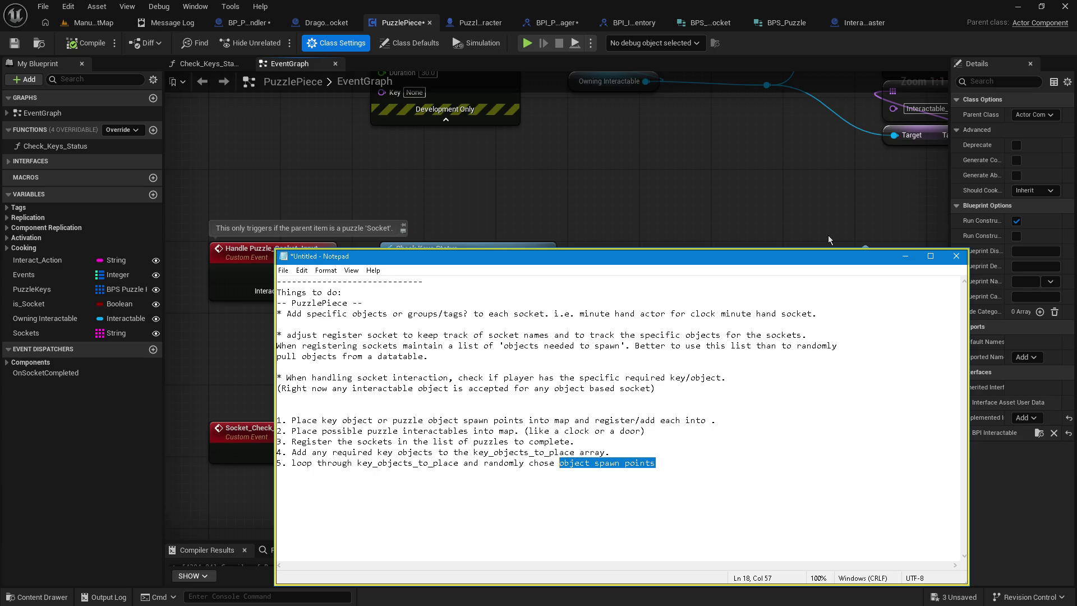
pyautogui.write('a location ')
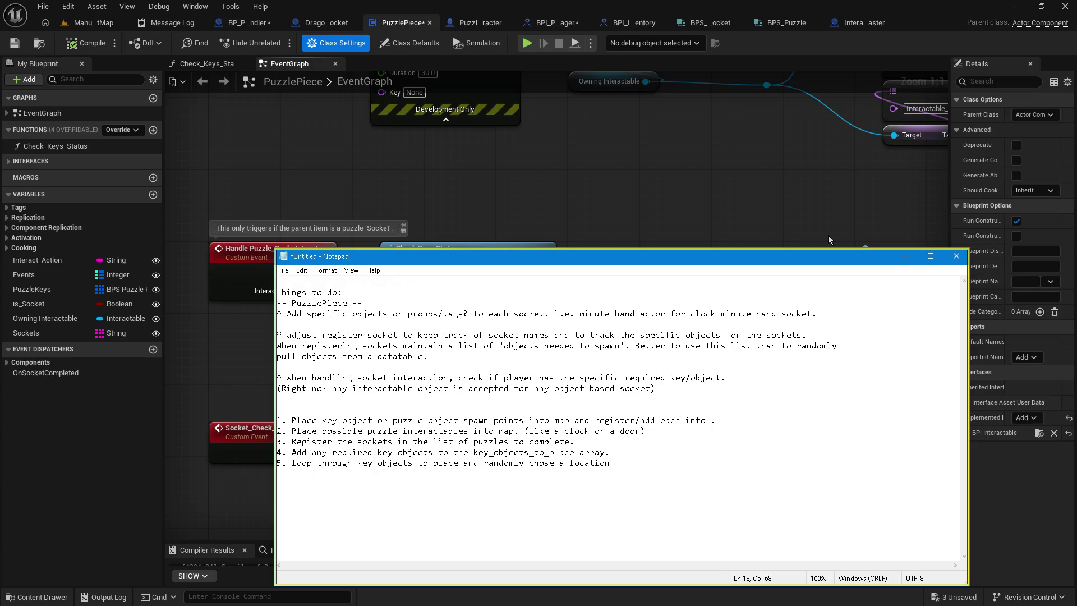
pyautogui.write('from  object_spawns_available')
pyautogui.press('BackSpace')
pyautogui.write(',')
pyautogui.write('e, s')
pyautogui.write('pawn i')
pyautogui.press('BackSpace')
pyautogui.press('BackSpace')
pyautogui.press('BackSpace')
pyautogui.write('remove loc')
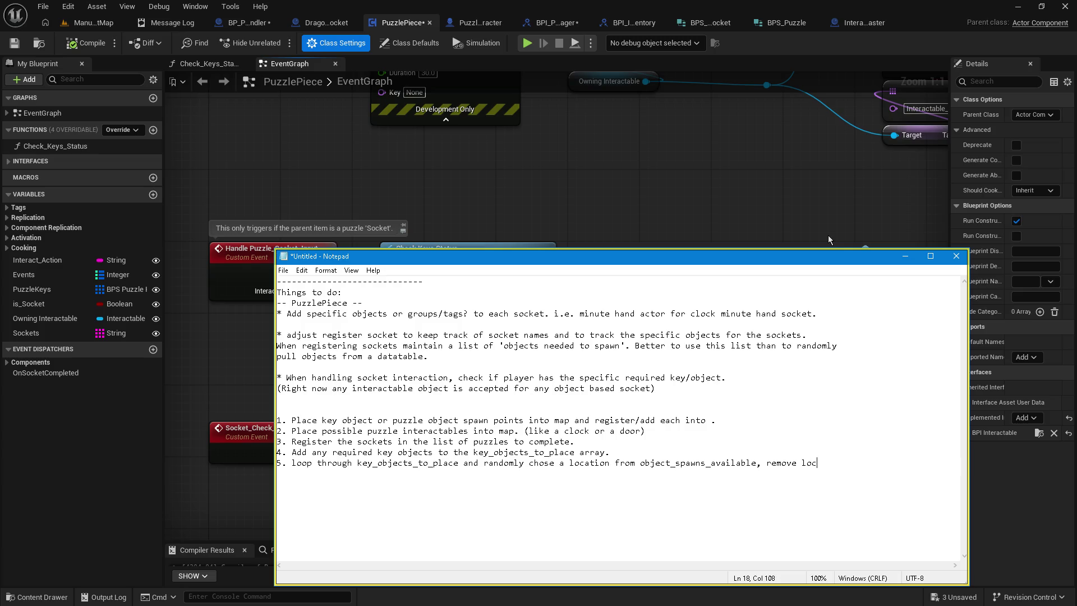
pyautogui.write('ation from arra')
pyautogui.write('y and spawn item there.')
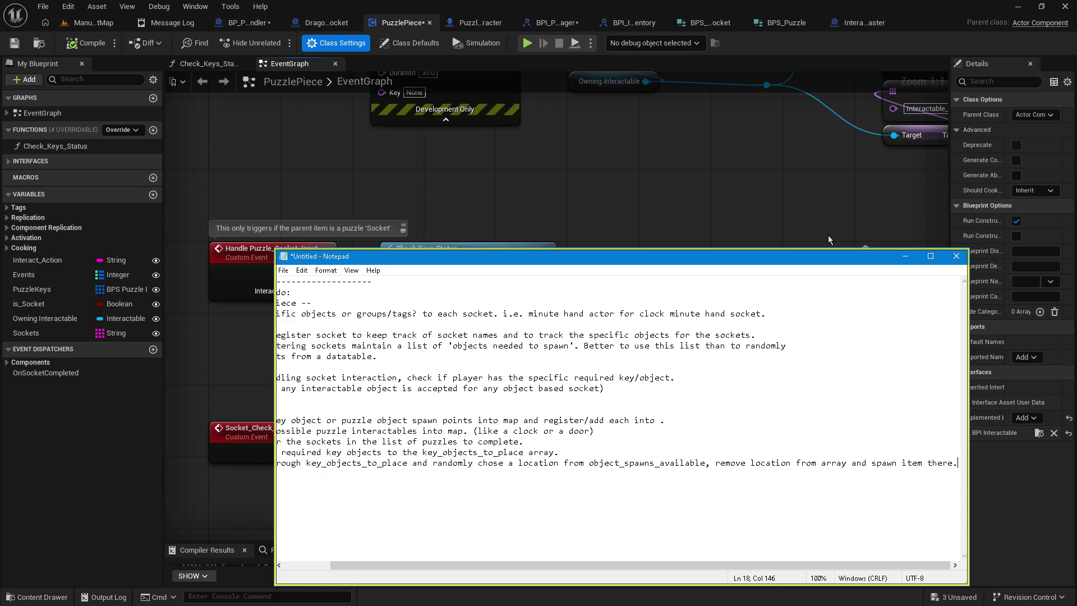
pyautogui.press('Return')
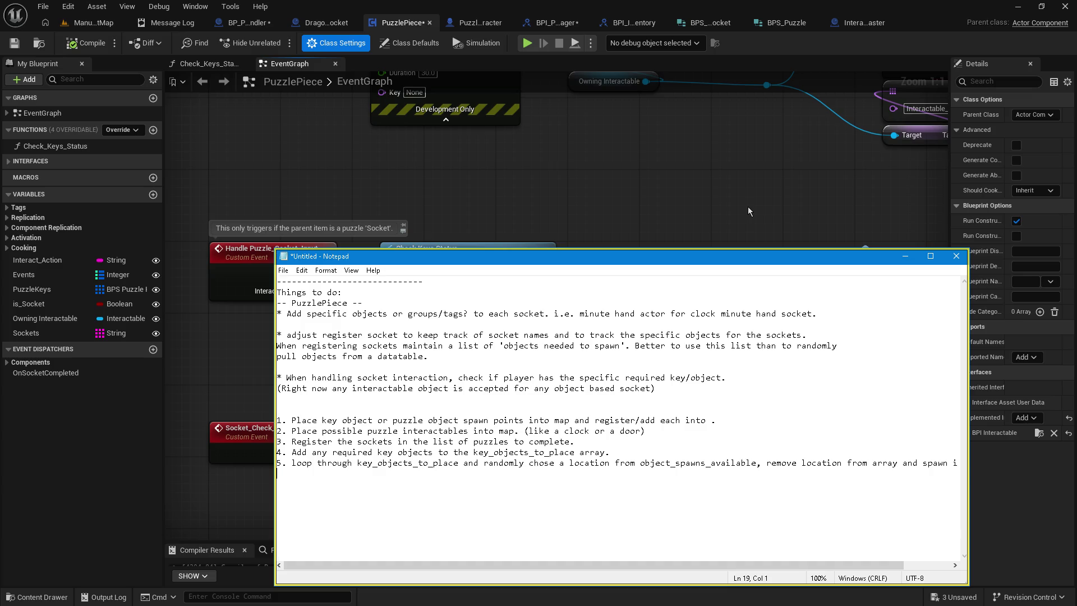
# Step: Add a '-- Dynamic Puzzle Flow --' heading above the numbered list
pyautogui.press('Up')
pyautogui.press('Up')
pyautogui.press('Up')
pyautogui.press('Return')
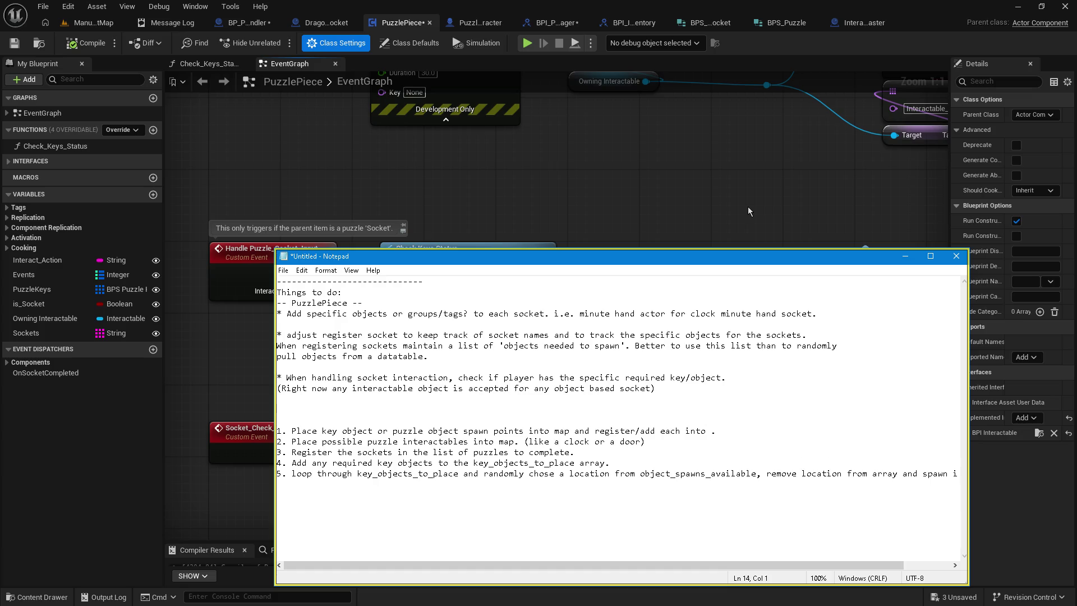
pyautogui.write('Dynami')
pyautogui.write('c Puzzle Flow')
pyautogui.write('--')
pyautogui.press('End')
pyautogui.write('--')
# Step: Select all the notes text and switch back to the PuzzlePiece blueprint graph
pyautogui.click(362, 418)
pyautogui.click(449, 368)
pyautogui.click(606, 515)
pyautogui.hotkey('ctrl', 'a')
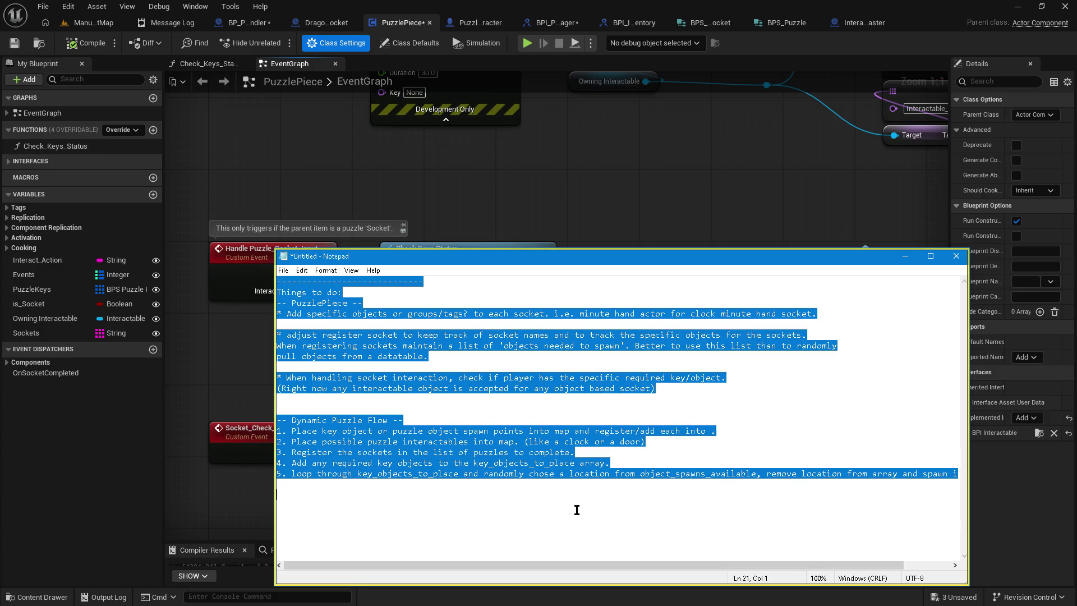
pyautogui.hotkey('alt', 'Tab')
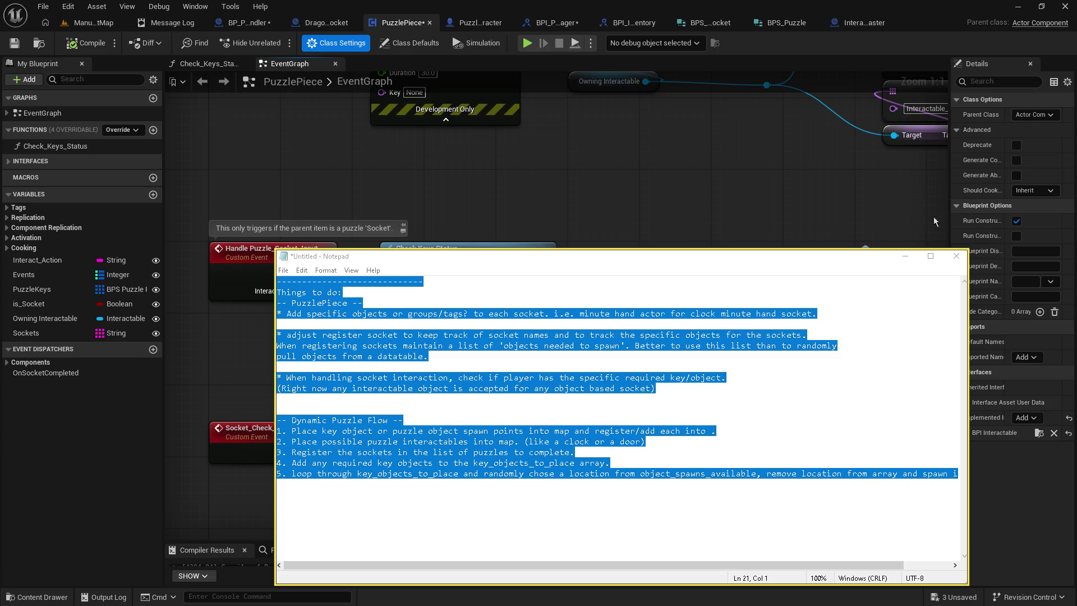
pyautogui.click(909, 259)
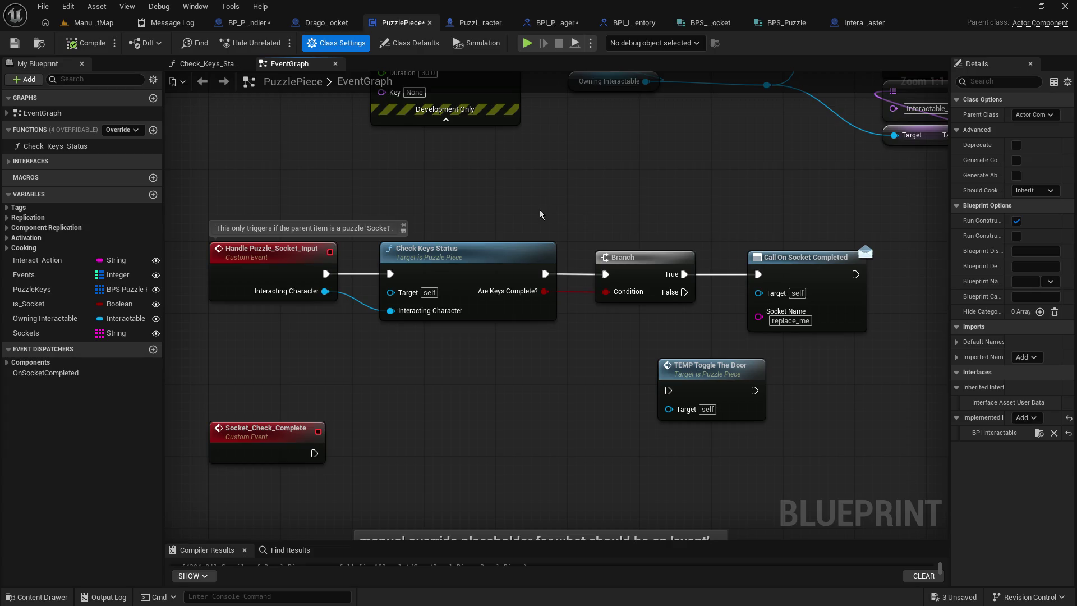
# Step: Save and close BPI_Puzzle_Manager, close BPI_Inventory, and review the BP_Puzzle_Handler graph
pyautogui.moveTo(541, 214)
pyautogui.mouseDown()
pyautogui.moveTo(540, 276)
pyautogui.moveTo(590, 237)
pyautogui.mouseUp()
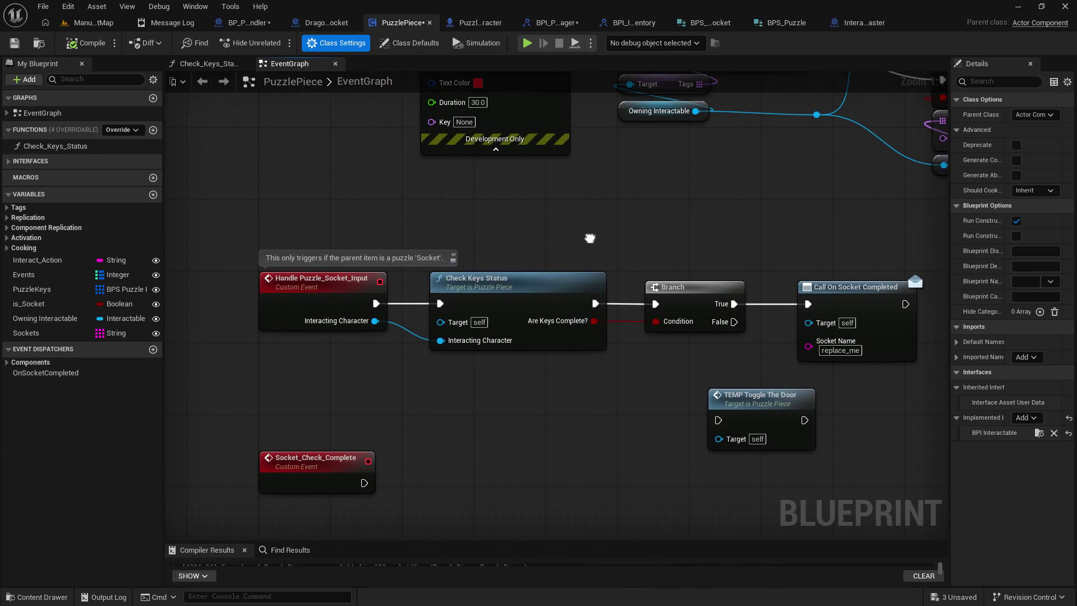
pyautogui.click(558, 23)
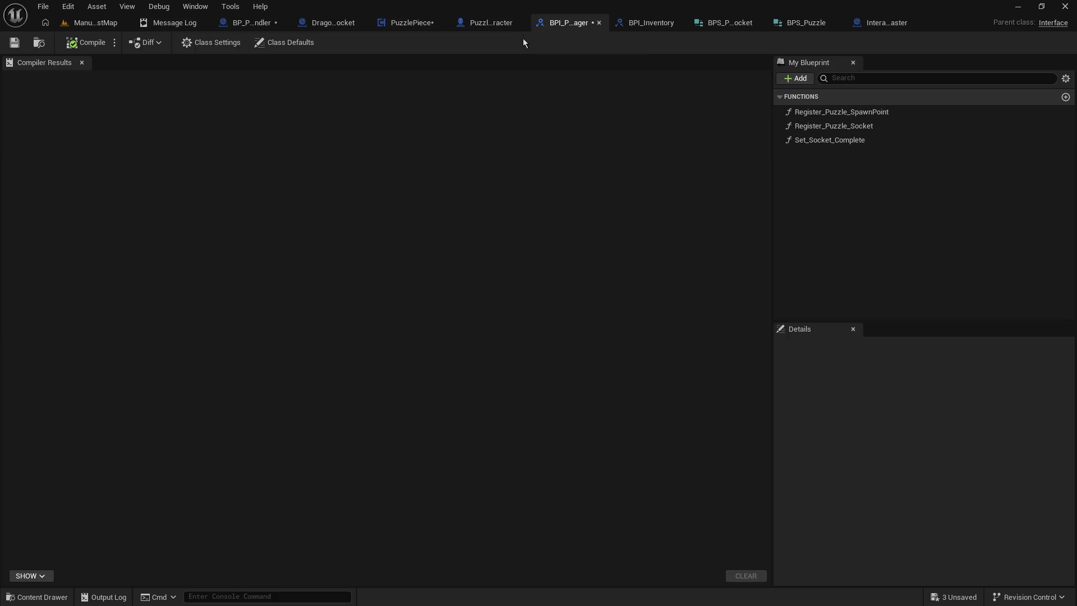
pyautogui.click(15, 42)
pyautogui.click(599, 22)
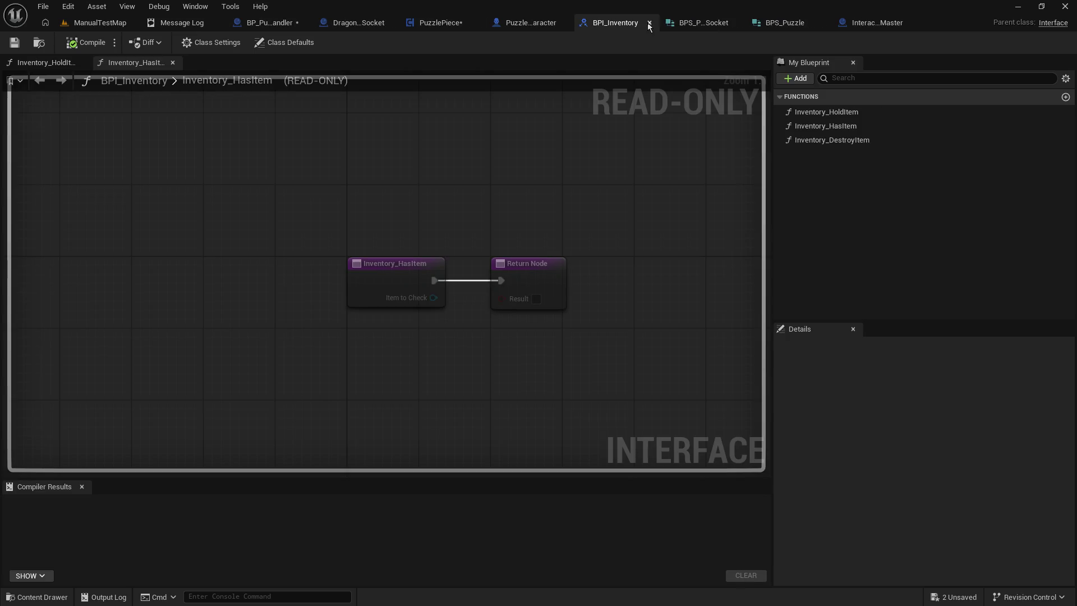
pyautogui.click(649, 23)
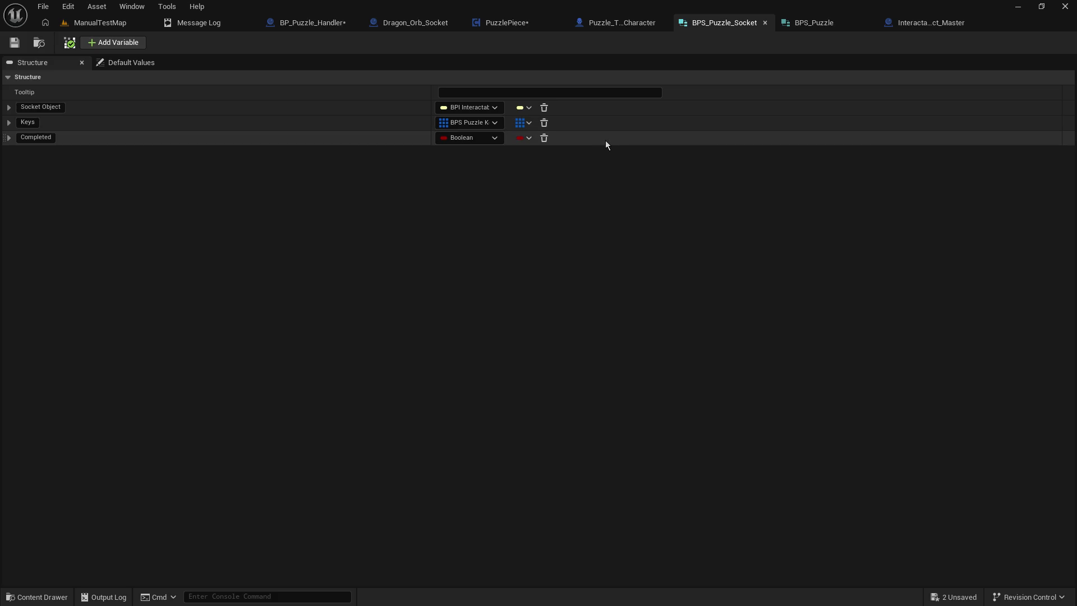
pyautogui.click(294, 23)
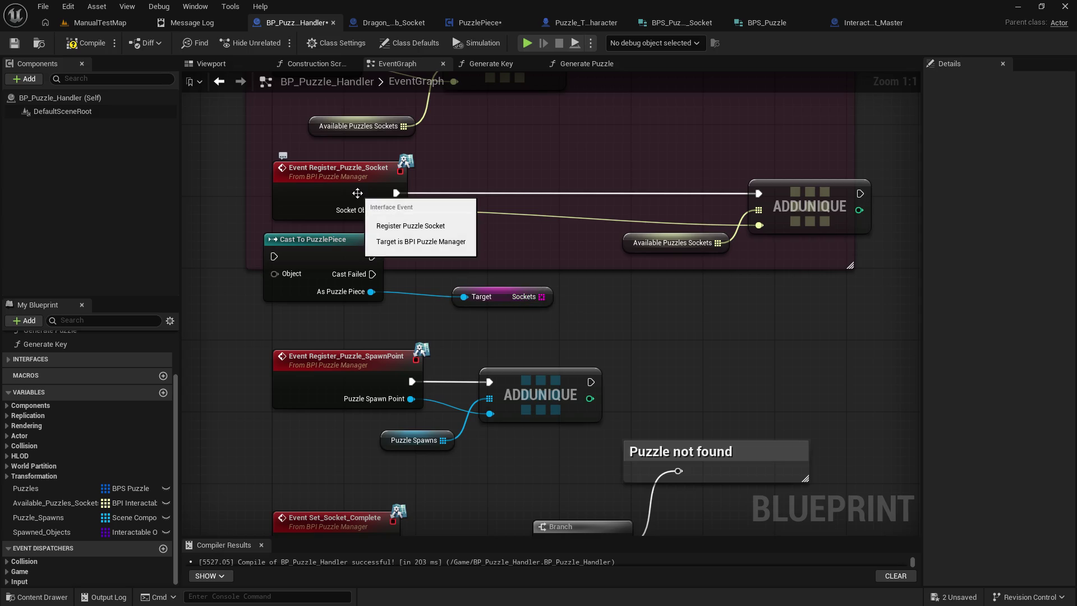
pyautogui.click(480, 23)
# Step: Drop a Get Sockets node beside Register Socket and inspect the PuzzleKeys variable
pyautogui.moveTo(451, 226)
pyautogui.mouseDown()
pyautogui.moveTo(440, 287)
pyautogui.moveTo(516, 202)
pyautogui.moveTo(550, 298)
pyautogui.moveTo(373, 476)
pyautogui.moveTo(36, 436)
pyautogui.moveTo(221, 381)
pyautogui.mouseUp()
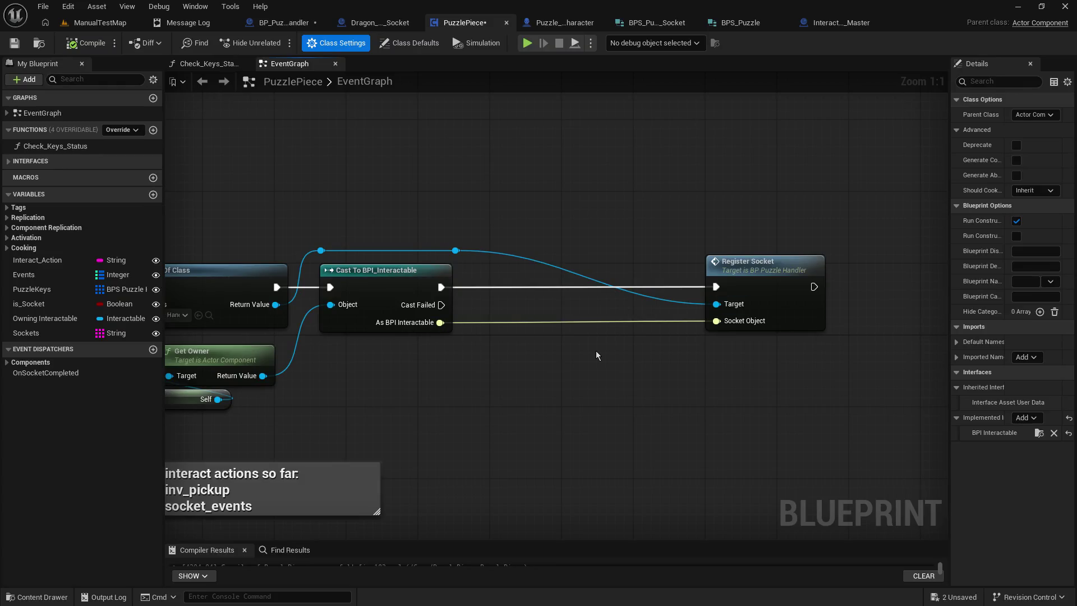
pyautogui.moveTo(581, 356); pyautogui.dragTo(621, 347)
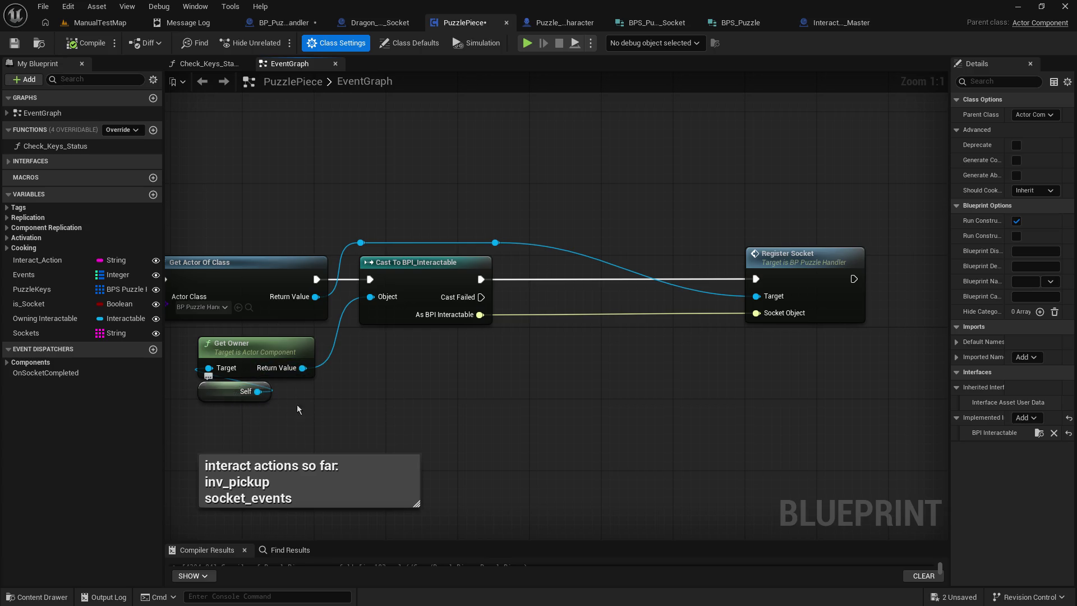
pyautogui.moveTo(463, 381)
pyautogui.mouseDown()
pyautogui.moveTo(631, 409)
pyautogui.moveTo(489, 397)
pyautogui.mouseUp()
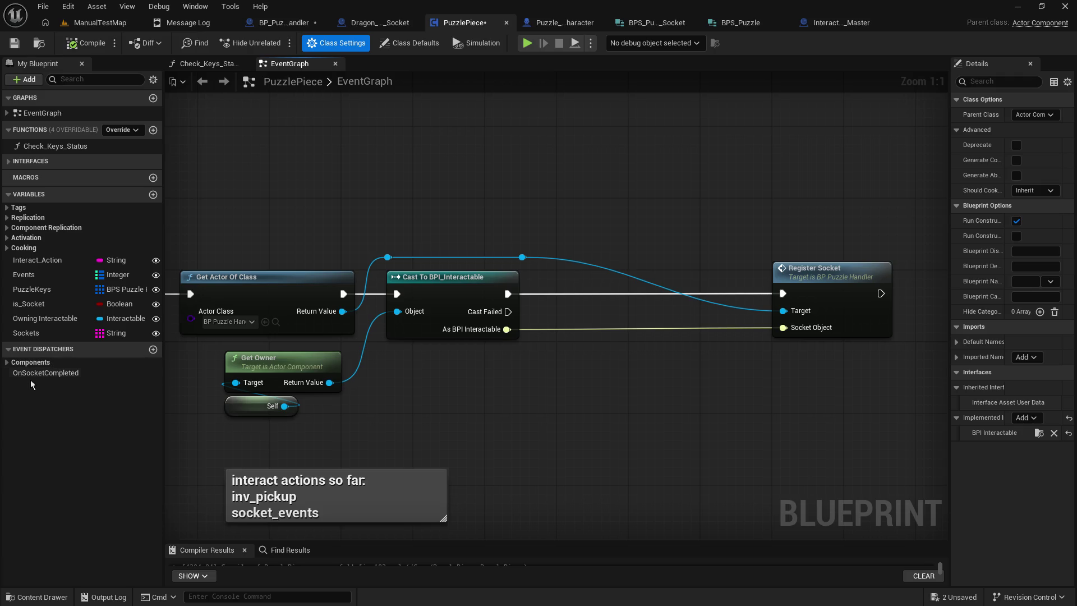
pyautogui.moveTo(25, 333); pyautogui.dragTo(580, 381)
pyautogui.click(609, 392)
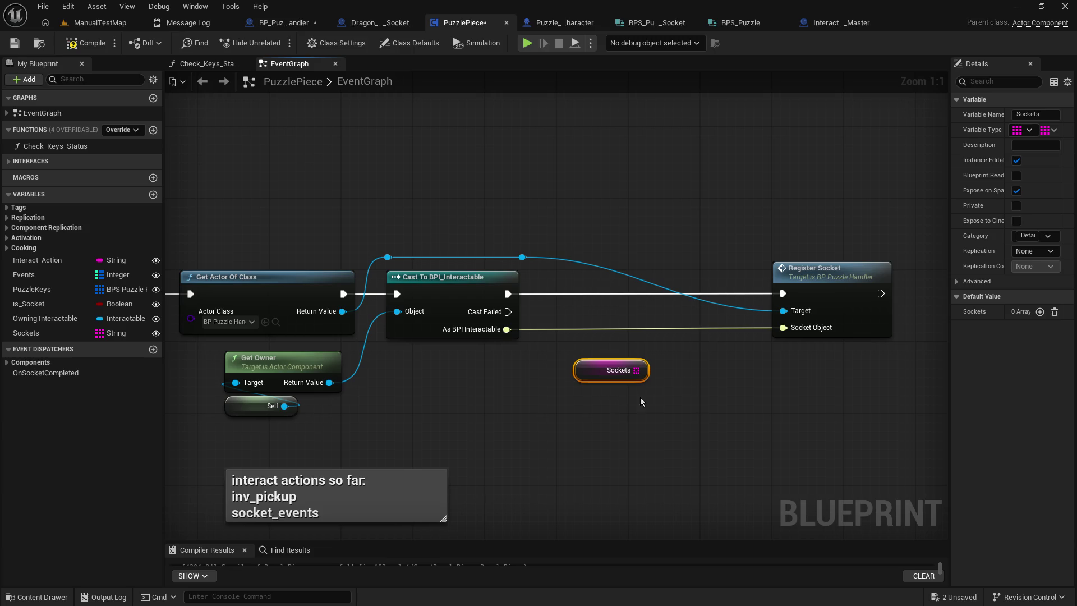
pyautogui.click(571, 409)
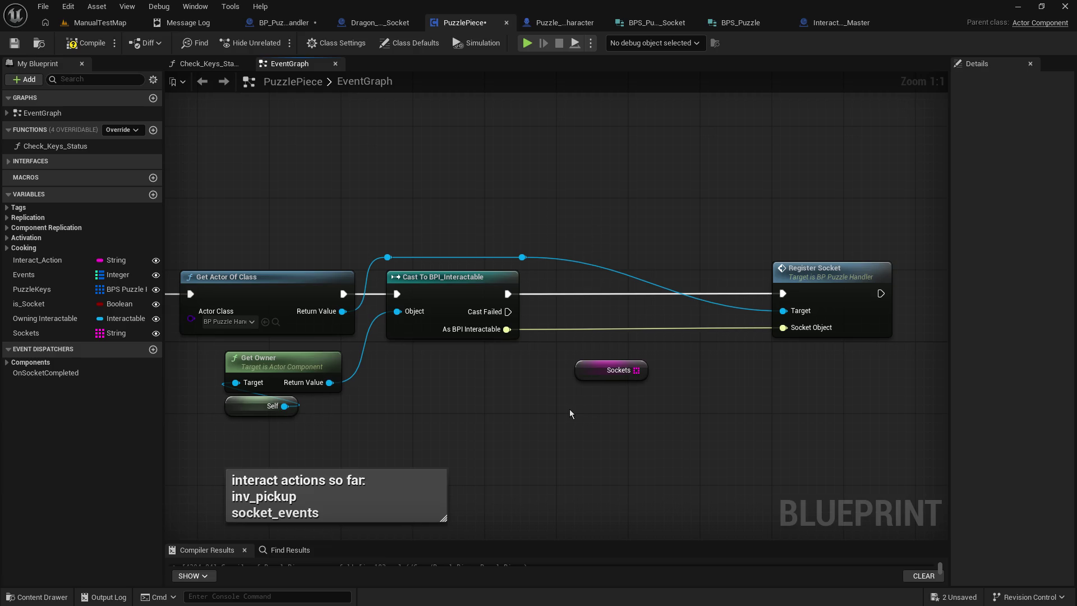
pyautogui.click(41, 291)
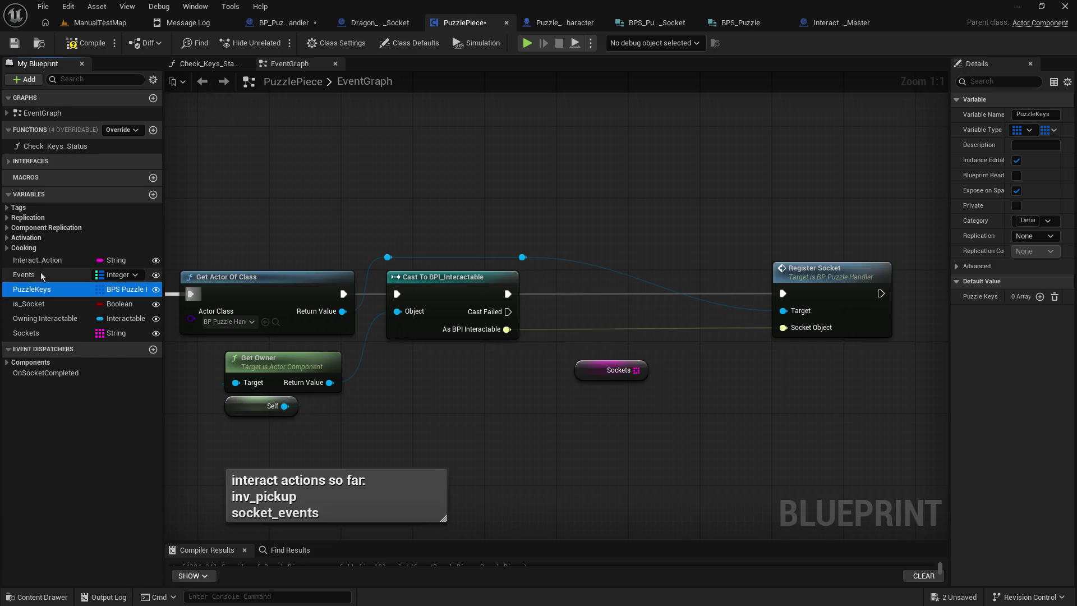
# Step: Start renaming PuzzleKeys and bring up the Paint sketch with the empty PuzzlePiece panel
pyautogui.click(302, 200)
pyautogui.click(40, 289)
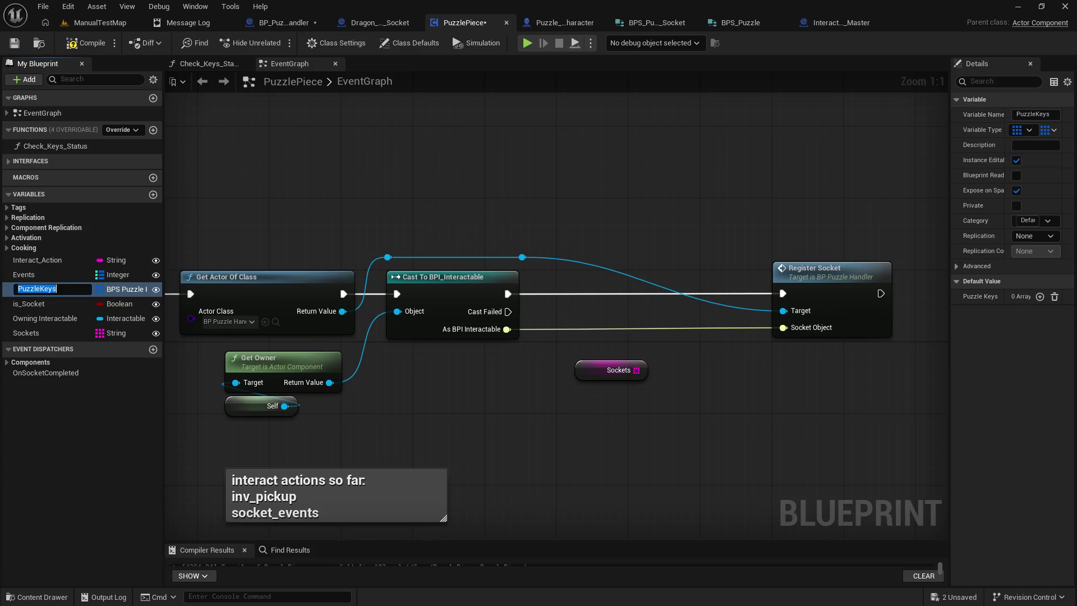
pyautogui.hotkey('alt', 'Tab')
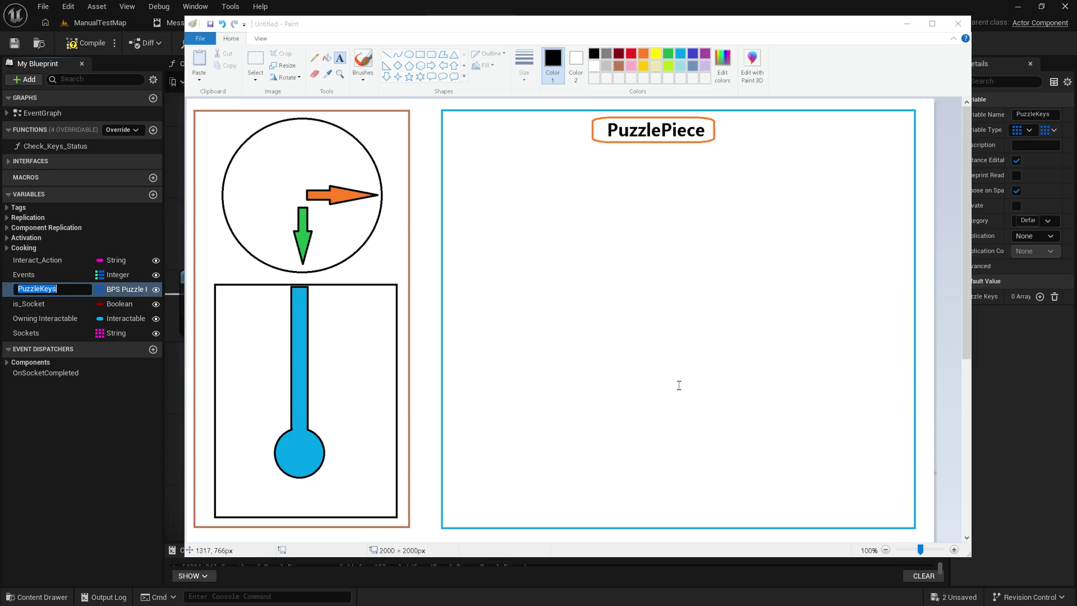
pyautogui.click(680, 349)
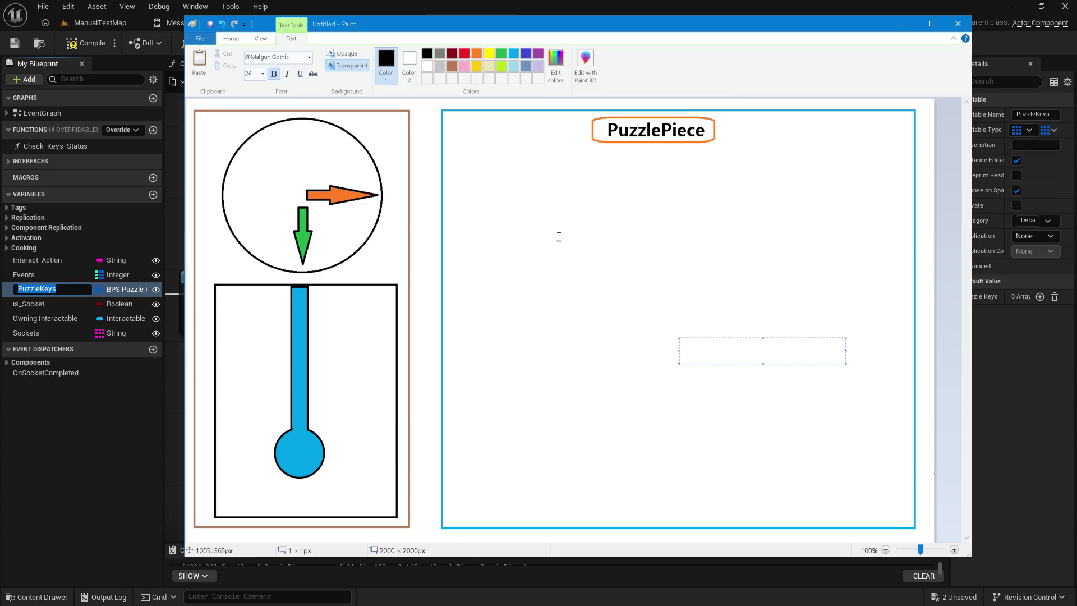
# Step: Cancel the empty text box and bring the PuzzlePiece drawing to the front
pyautogui.click(591, 240)
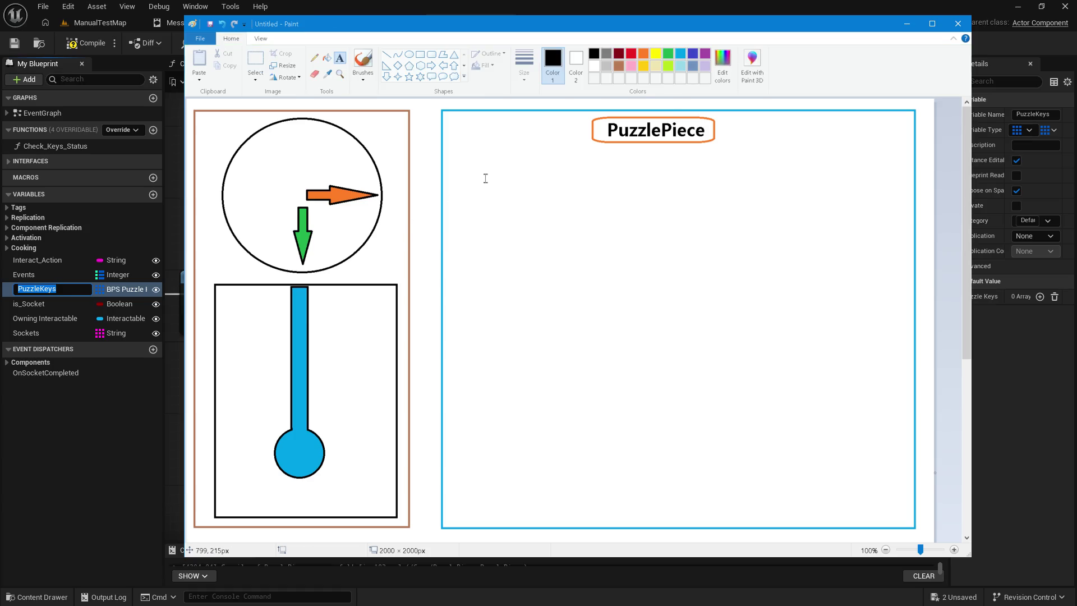
pyautogui.hotkey('alt', 'Tab')
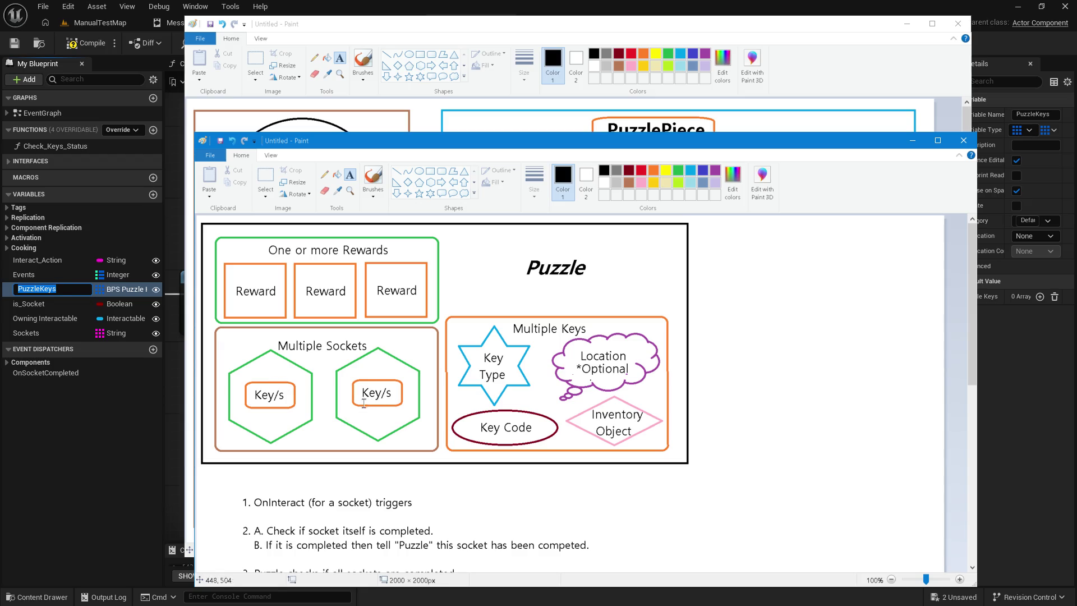
pyautogui.click(529, 28)
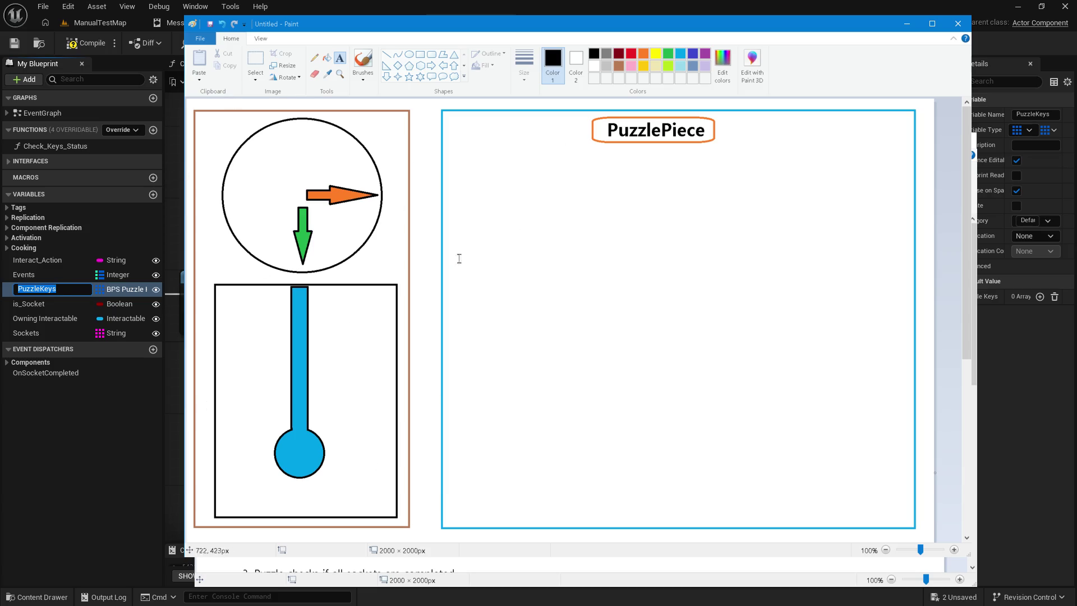
# Step: Write 'Keys:' listing Minute hand, Hour Hand and Pendulum inside the PuzzlePiece frame
pyautogui.click(496, 246)
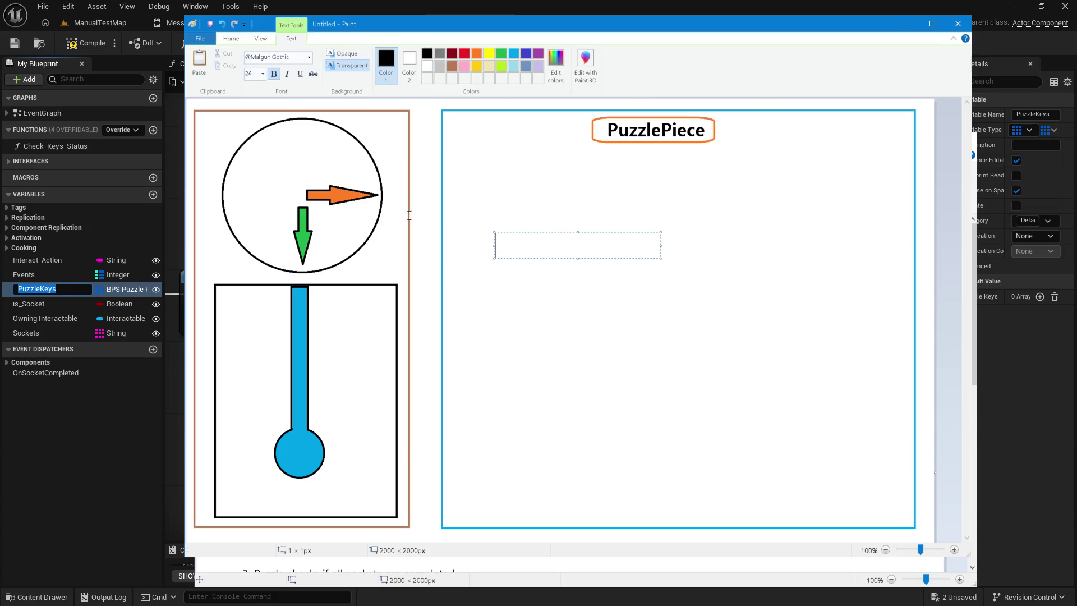
pyautogui.write('Keys:')
pyautogui.press('Return')
pyautogui.press('Return')
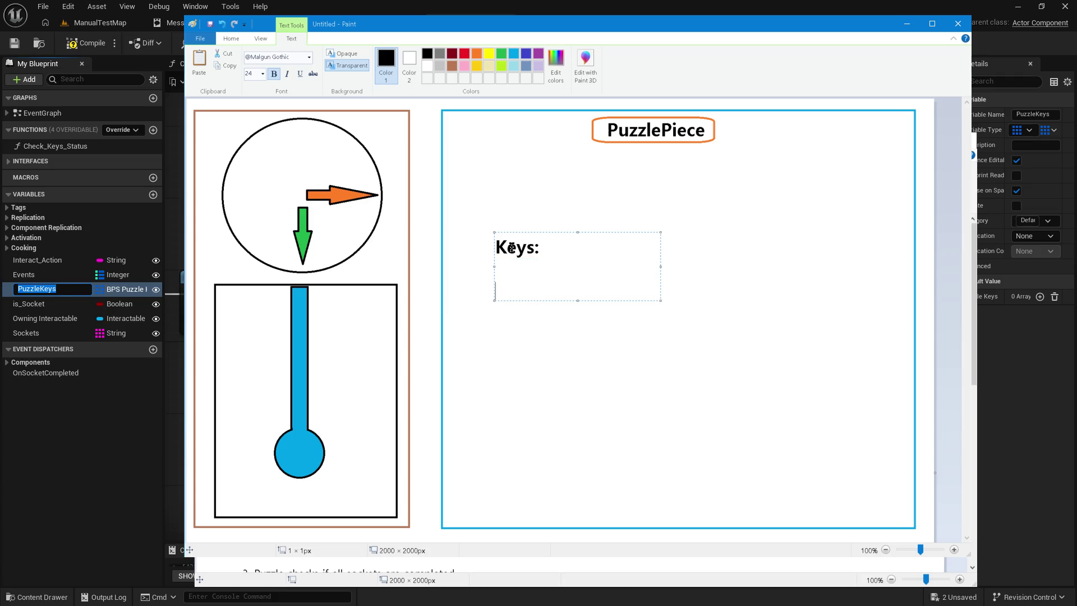
pyautogui.write('Minute hand')
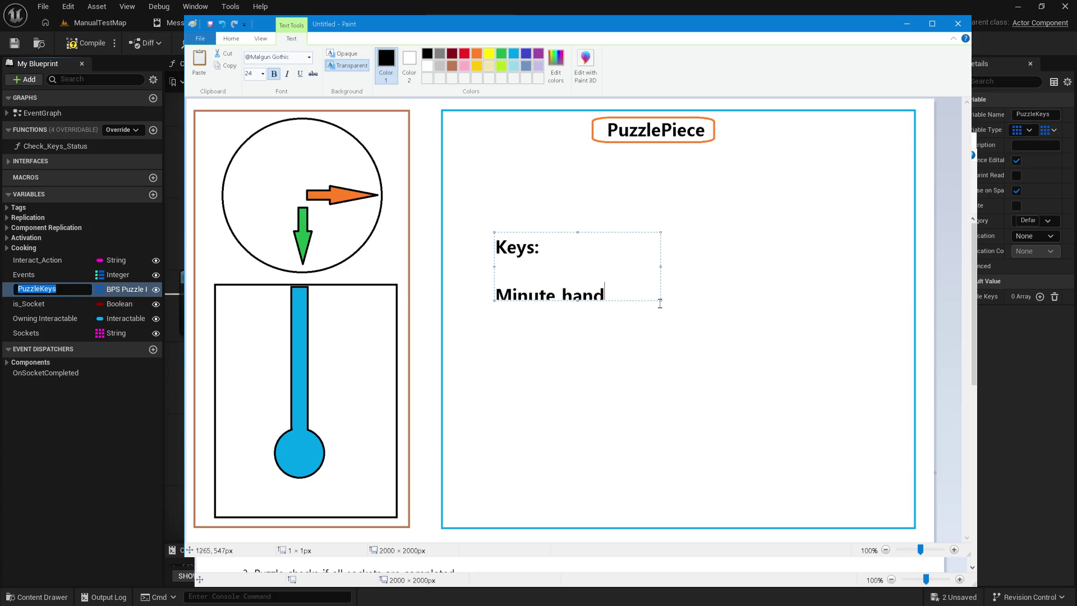
pyautogui.moveTo(661, 301)
pyautogui.mouseDown()
pyautogui.moveTo(730, 409)
pyautogui.moveTo(907, 521)
pyautogui.mouseUp()
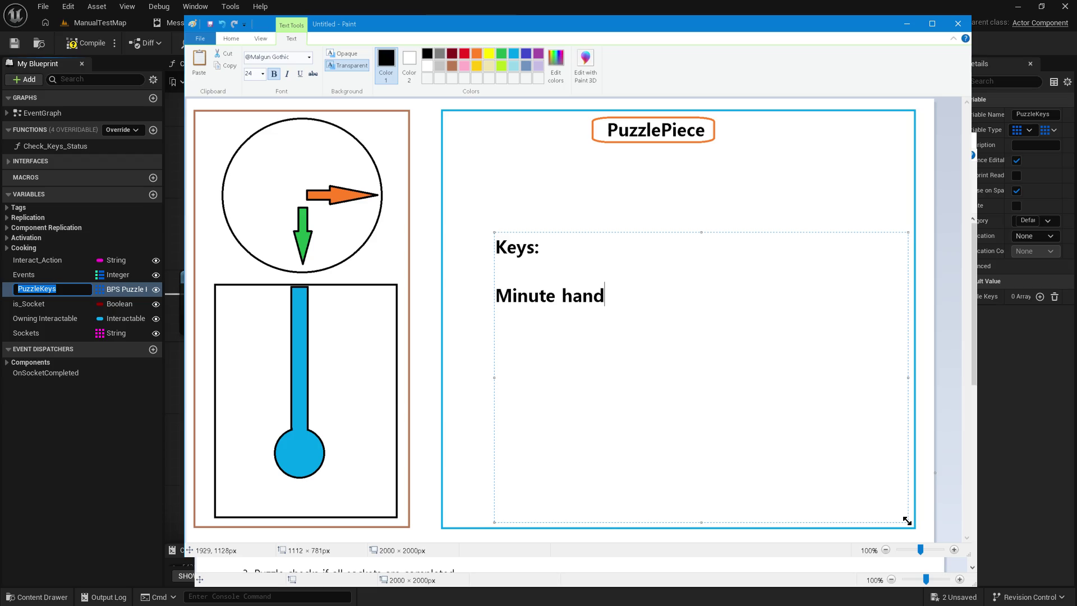
pyautogui.press('Return')
pyautogui.write('Hour Hand')
pyautogui.press('Return')
pyautogui.write('Pendulum')
pyautogui.press('Return')
pyautogui.click(621, 299)
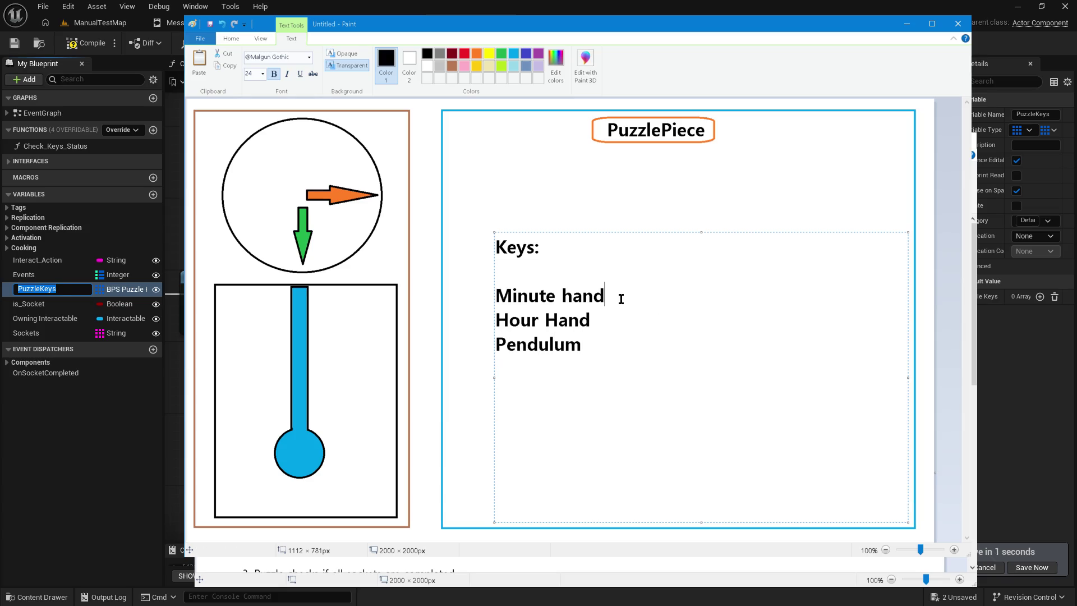
pyautogui.click(581, 224)
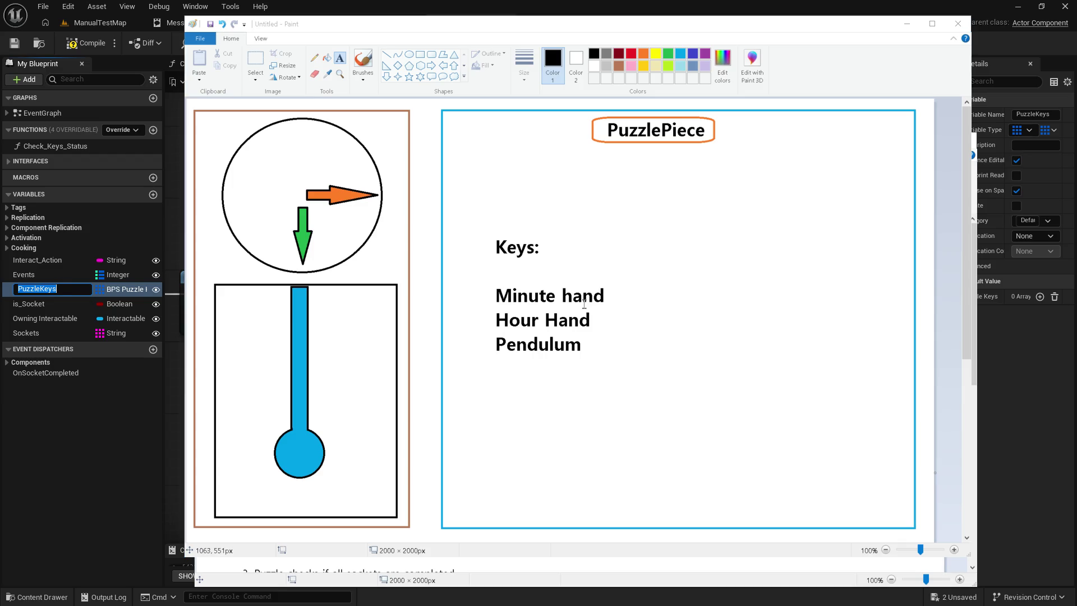
pyautogui.hotkey('alt', 'Tab')
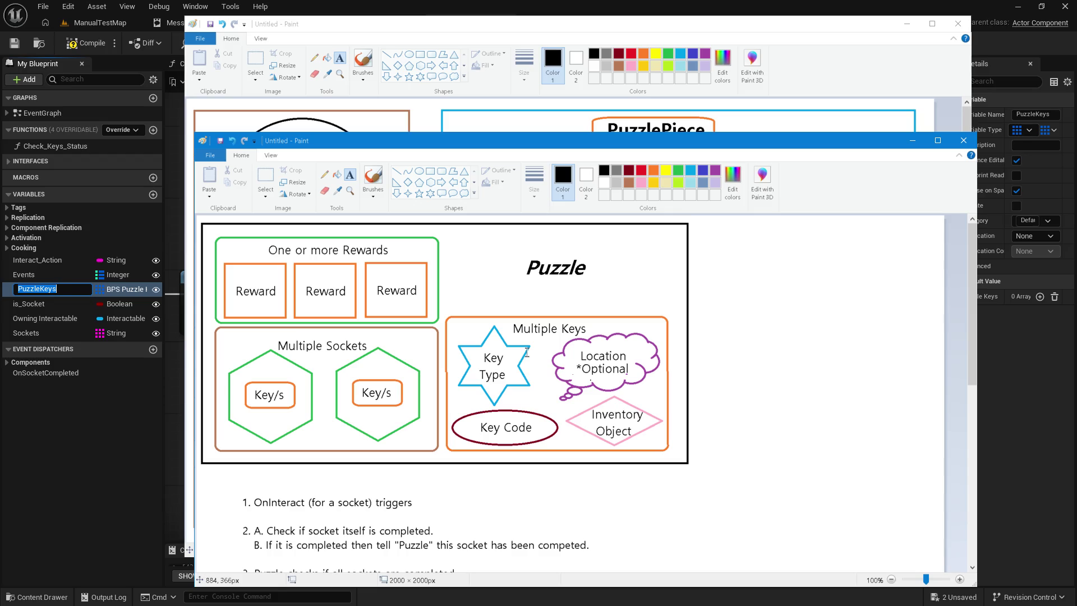
# Step: Review the PuzzlePiece clock-and-keys drawing, then return to the Puzzle diagram
pyautogui.click(393, 23)
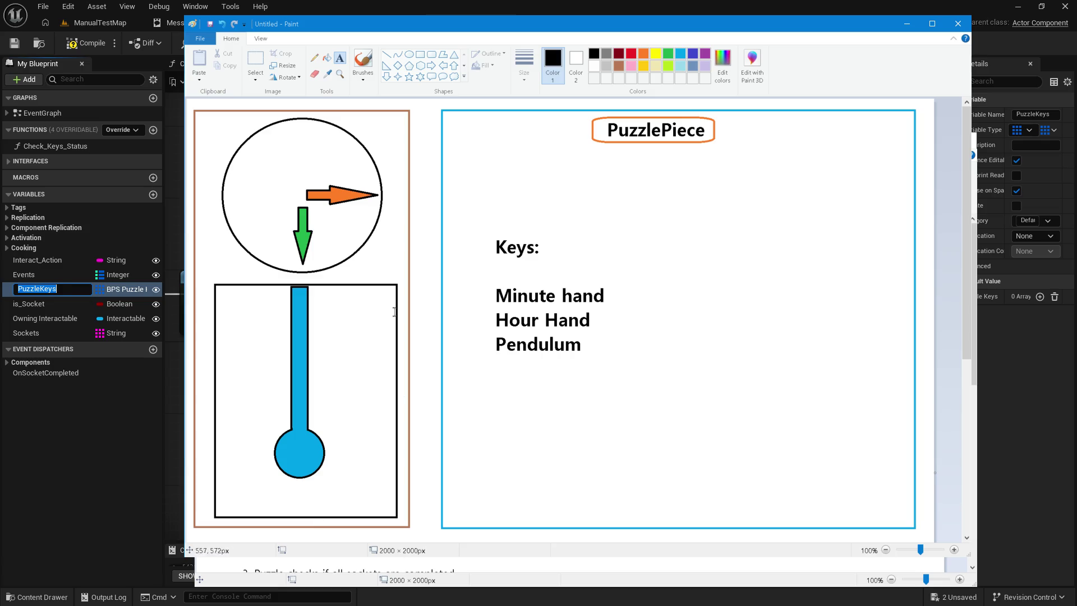
pyautogui.hotkey('alt', 'Tab')
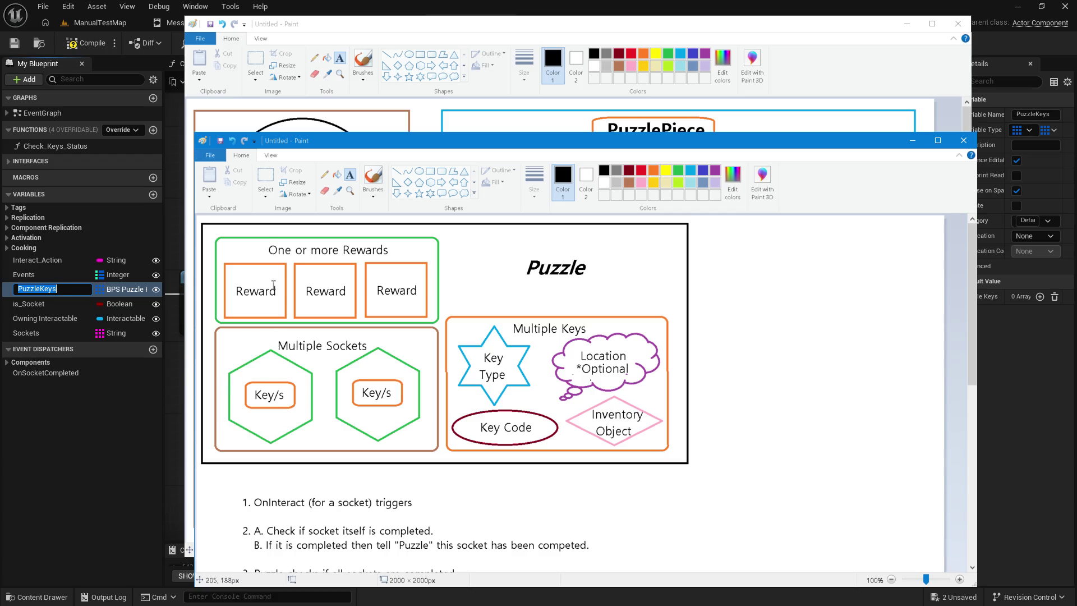
# Step: Review the PuzzlePiece drawing again, then return to the Unreal PuzzlePiece graph
pyautogui.click(325, 25)
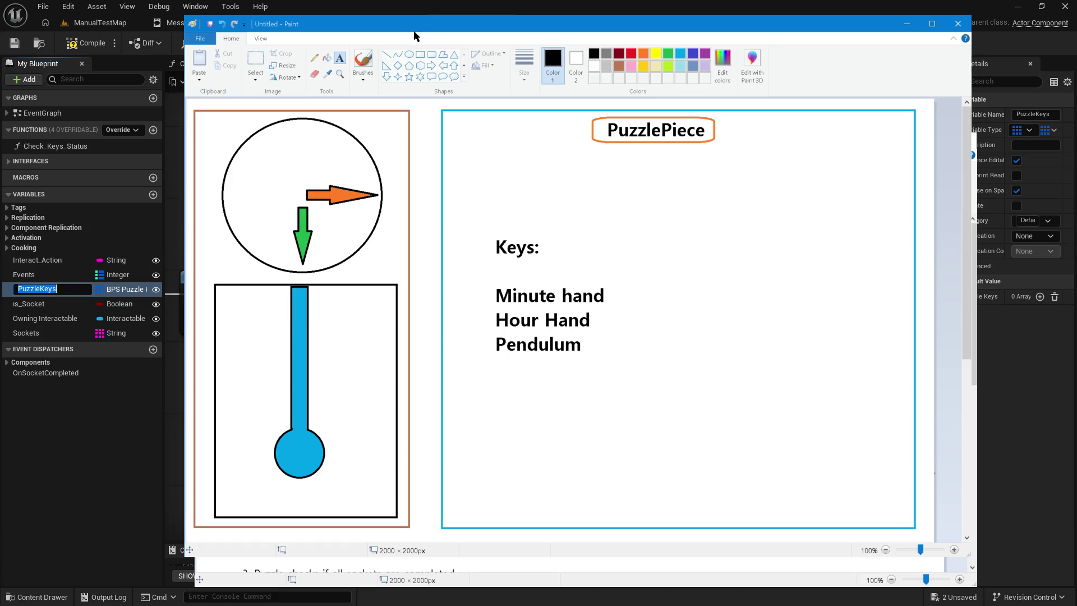
pyautogui.click(442, 8)
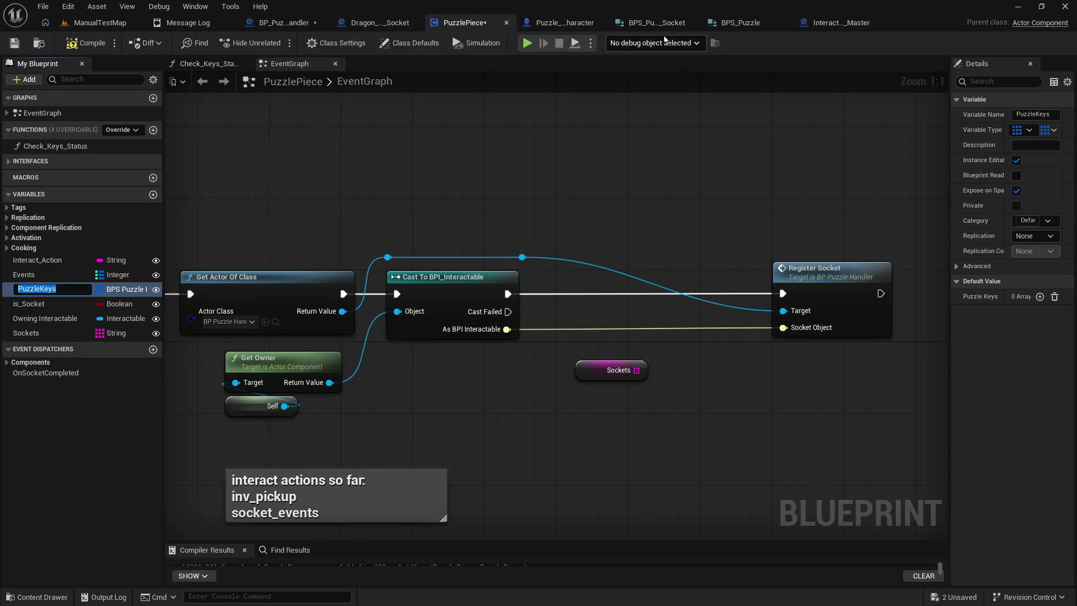
# Step: Look through BP_Puzzle_Handler's Generate Puzzle graph, then open the BPS_Puzzle_Socket structure
pyautogui.click(674, 25)
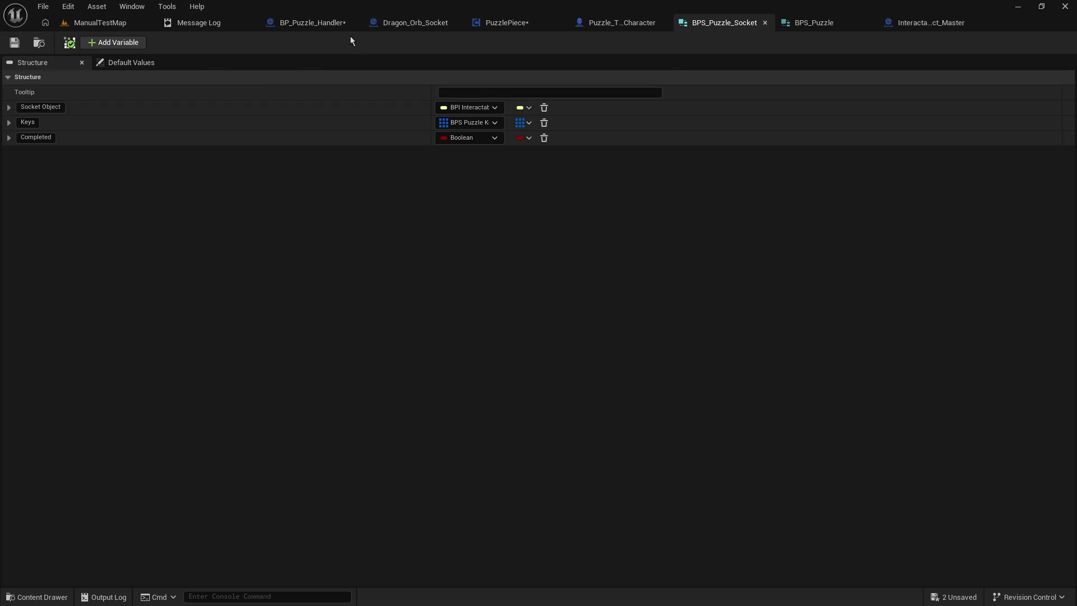
pyautogui.click(306, 23)
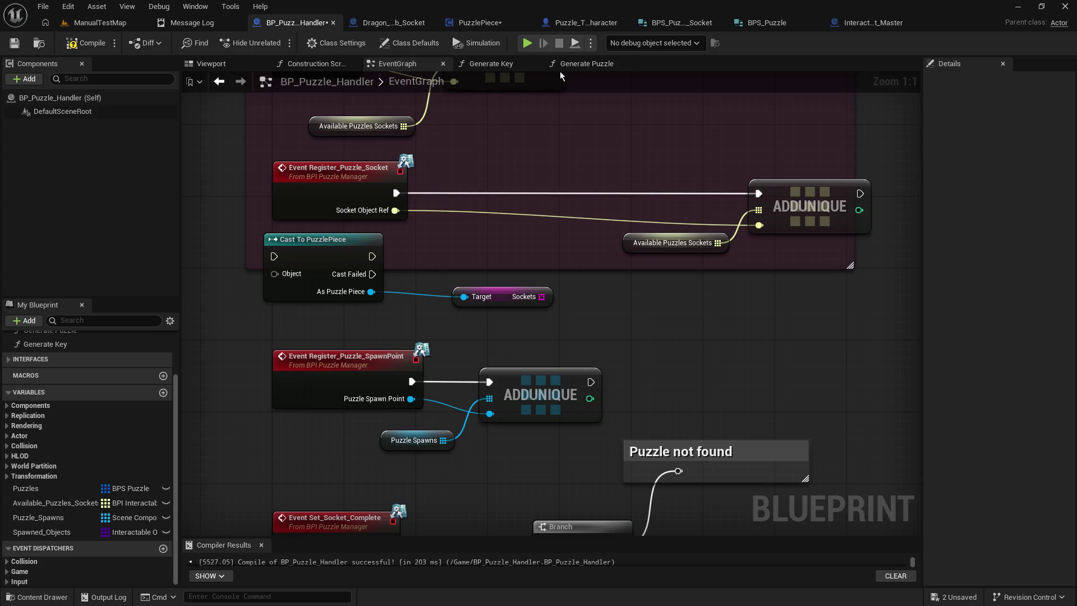
pyautogui.click(583, 64)
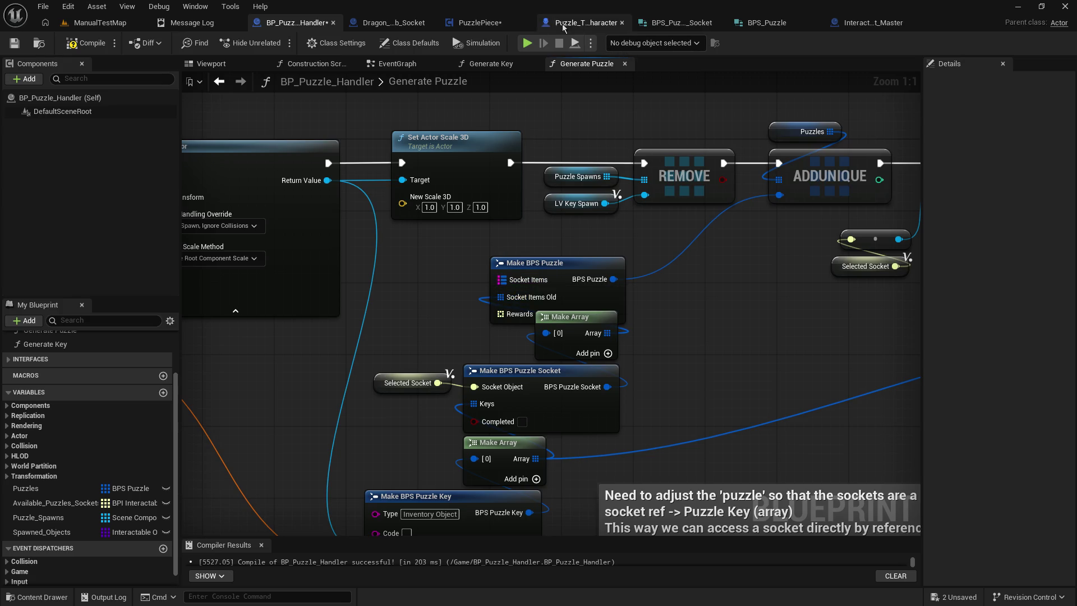
pyautogui.click(477, 23)
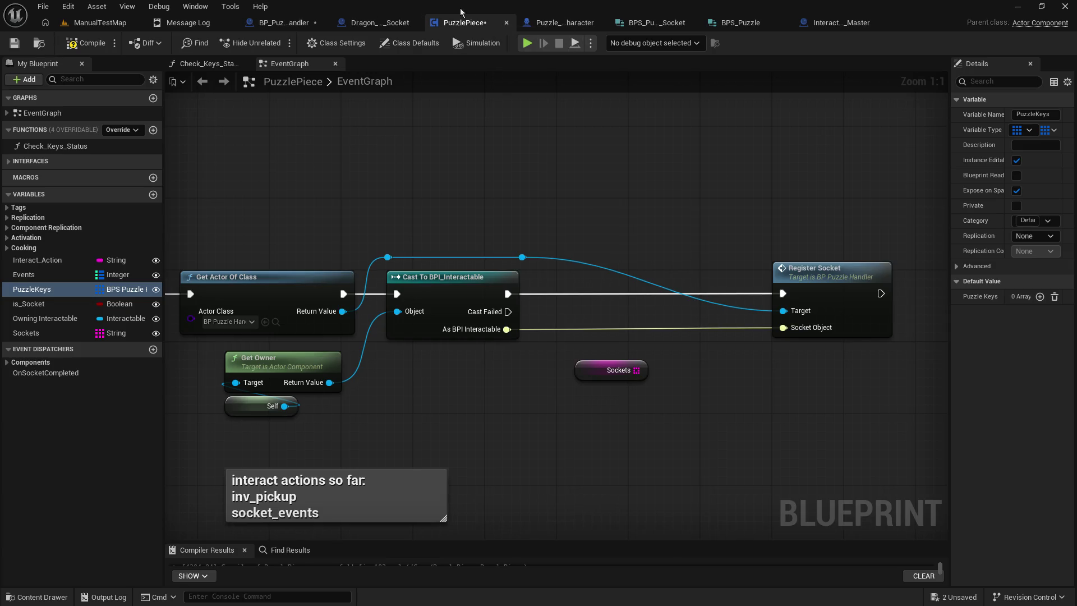
pyautogui.click(666, 21)
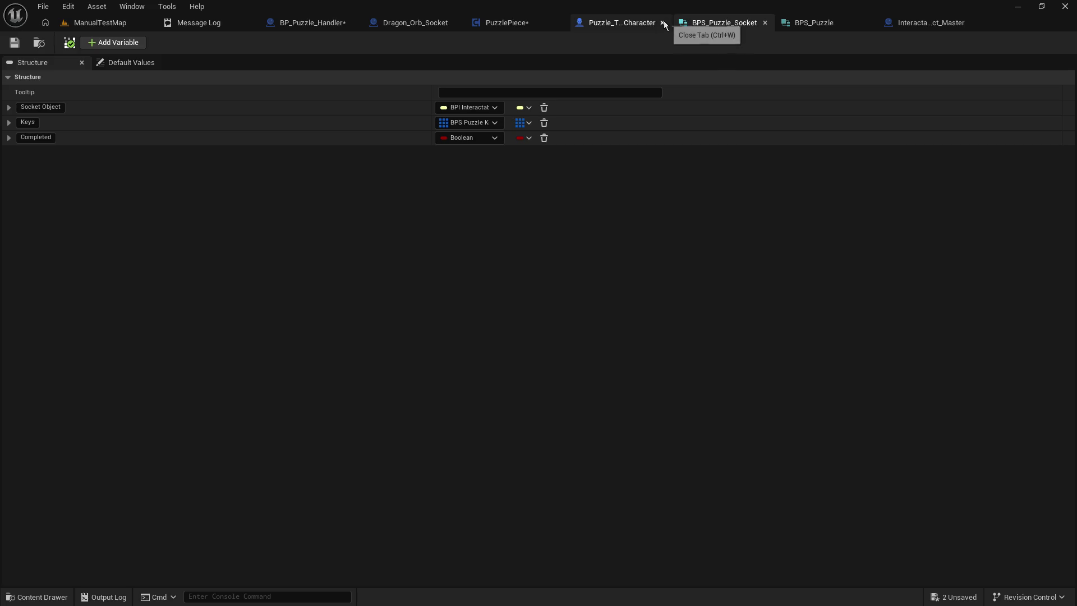
# Step: In BPS_Puzzle, delete Socket Items and rename Socket Items_old to Socket Items
pyautogui.click(812, 24)
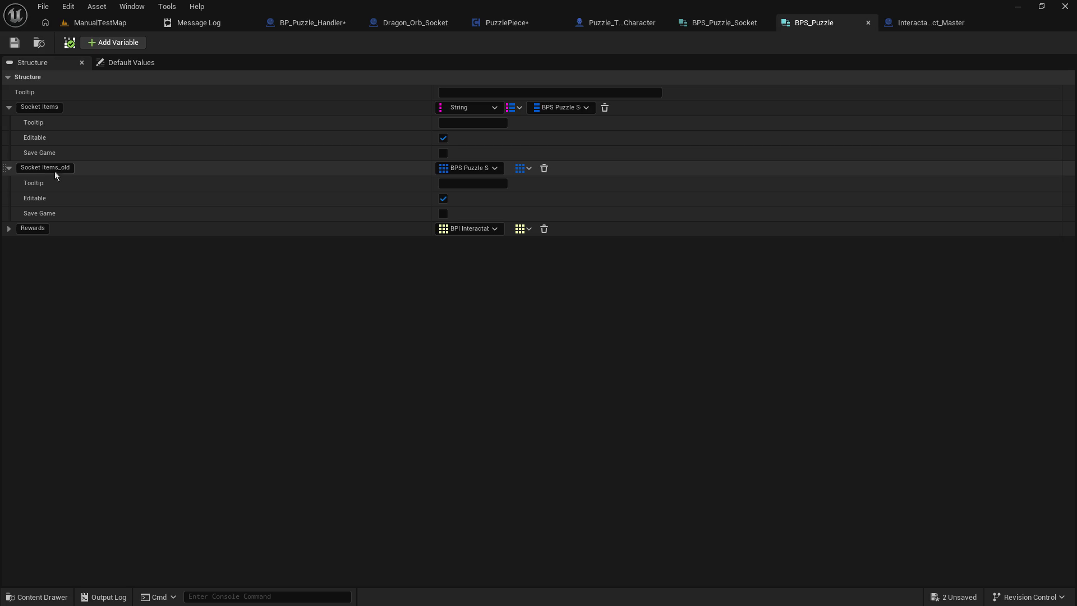
pyautogui.click(78, 111)
pyautogui.rightClick(78, 111)
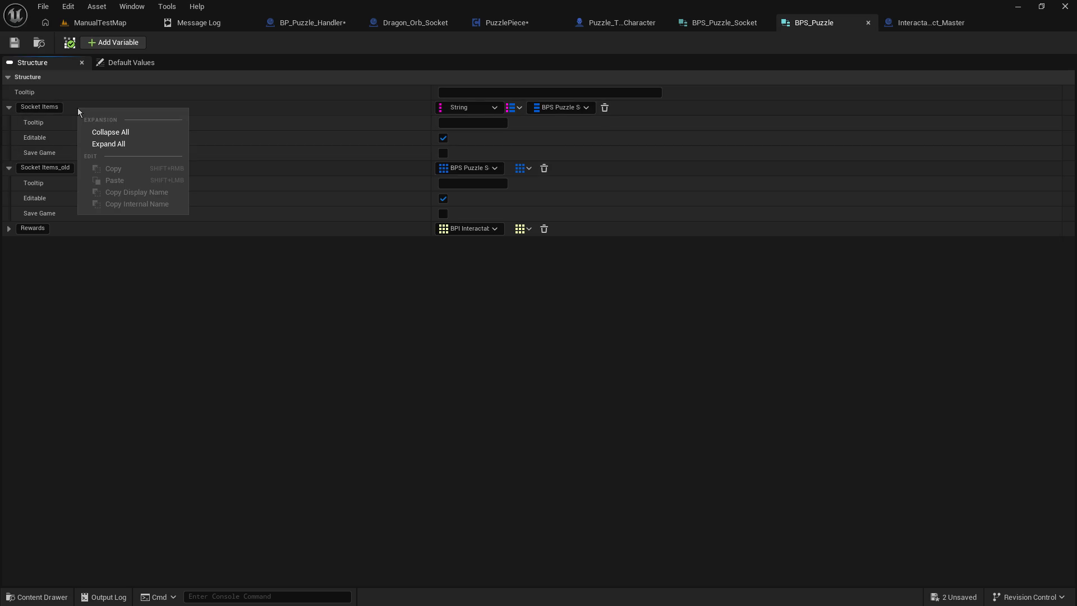
pyautogui.click(57, 108)
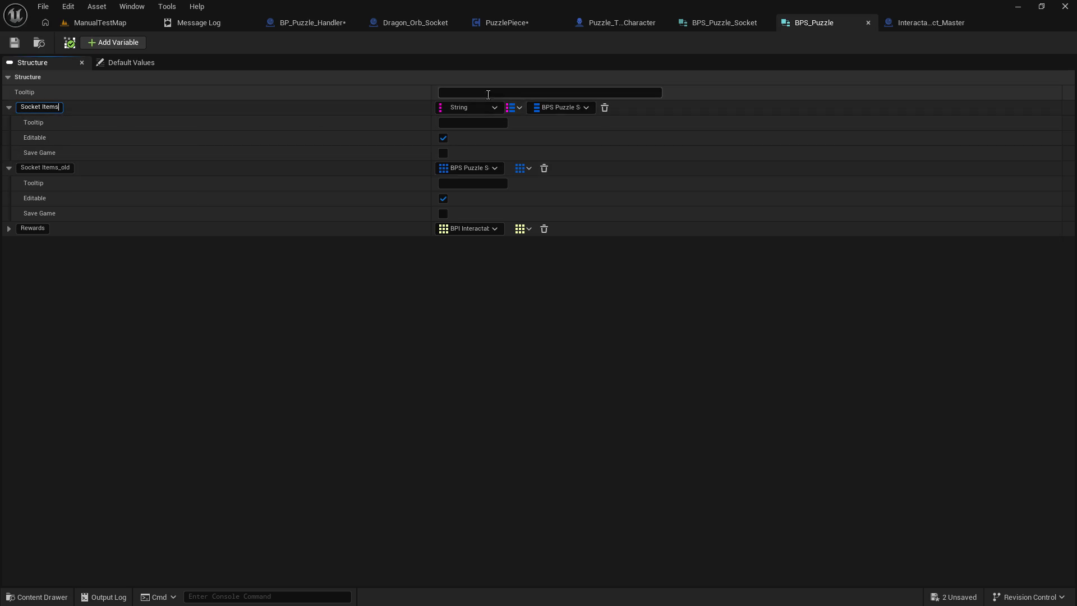
pyautogui.click(605, 108)
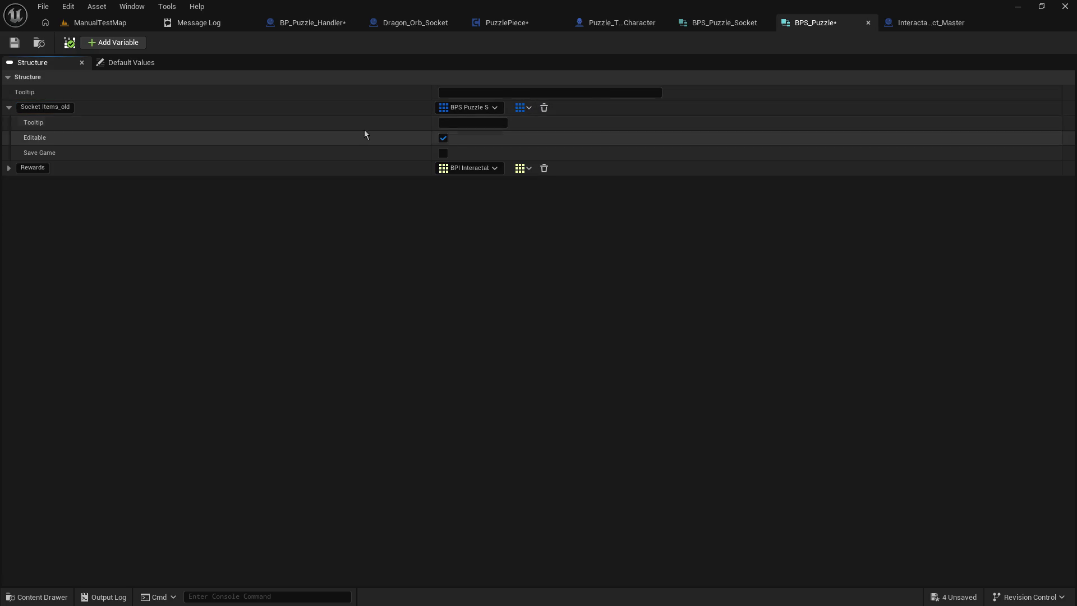
pyautogui.doubleClick(61, 107)
pyautogui.write('Socket Items')
pyautogui.press('Return')
pyautogui.click(185, 240)
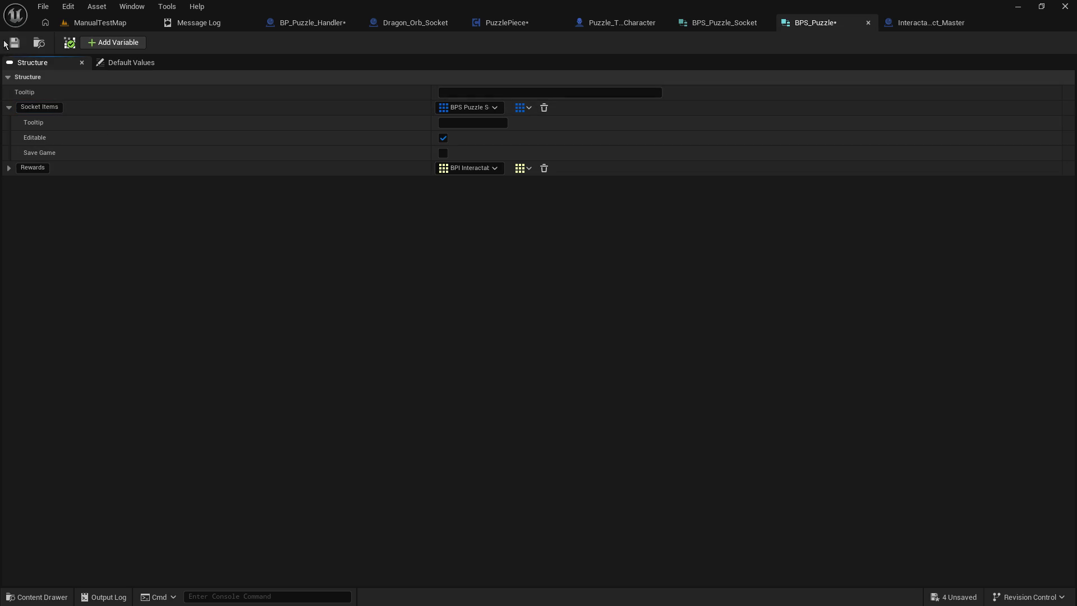
# Step: Save the BPS_Puzzle structure and all modified assets
pyautogui.click(11, 44)
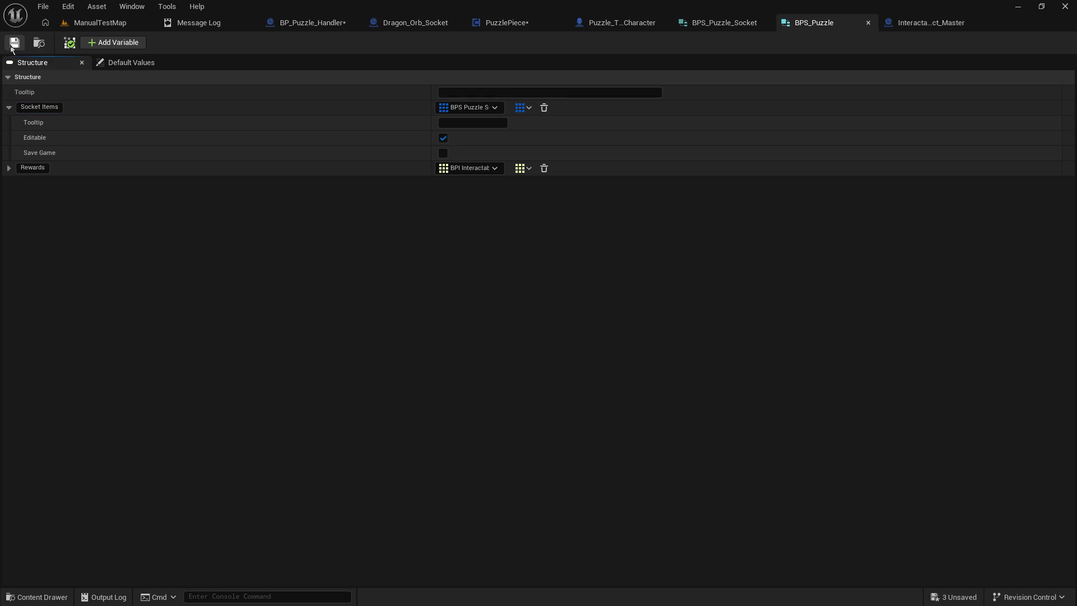
pyautogui.click(43, 6)
pyautogui.press('Escape')
pyautogui.hotkey('ctrl', 'shift', 's')
pyautogui.click(294, 21)
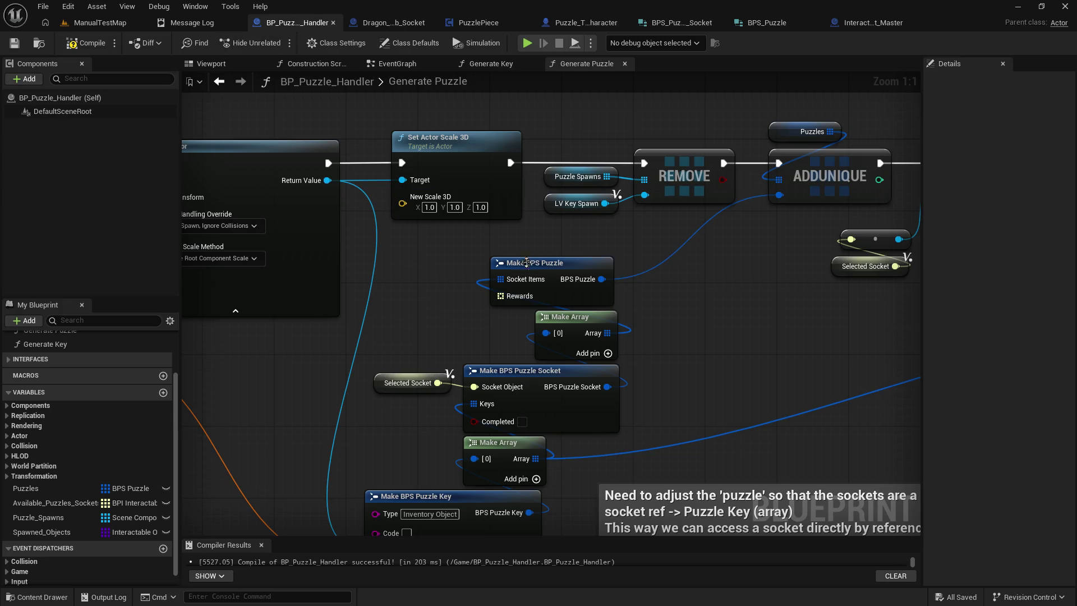
# Step: Save and compile BP_Puzzle_Handler, then try deleting PuzzlePiece's in-use Sockets variable and cancel
pyautogui.click(14, 43)
pyautogui.click(89, 48)
pyautogui.click(477, 22)
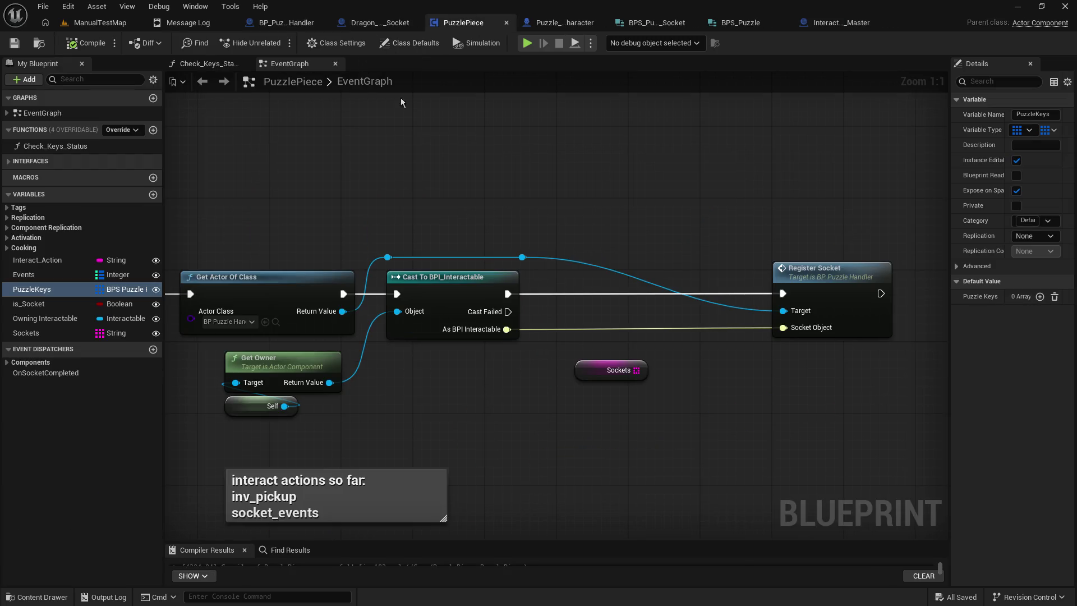
pyautogui.click(45, 334)
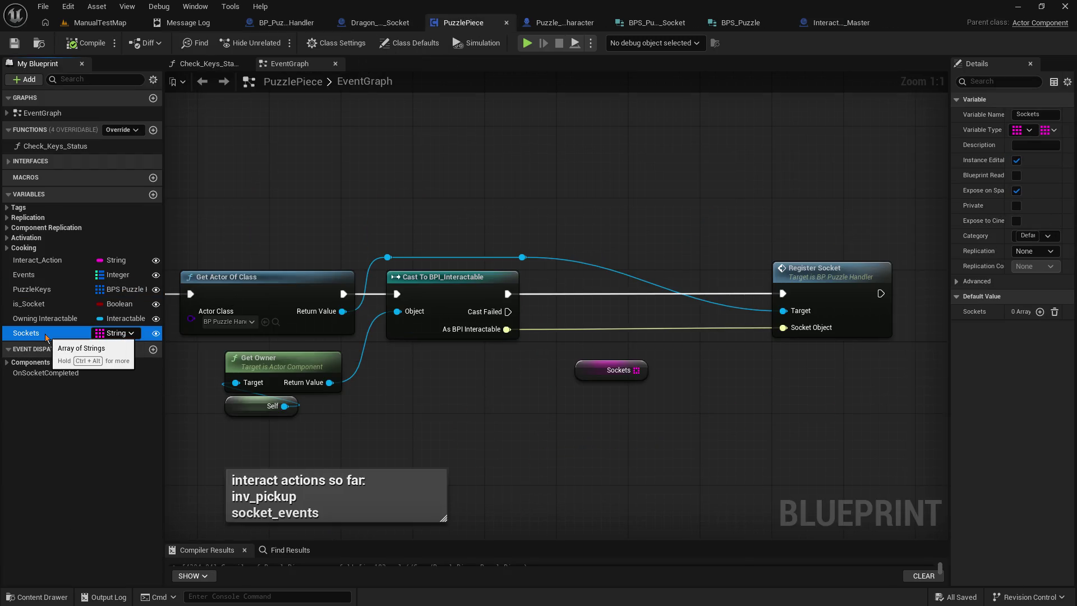
pyautogui.rightClick(46, 335)
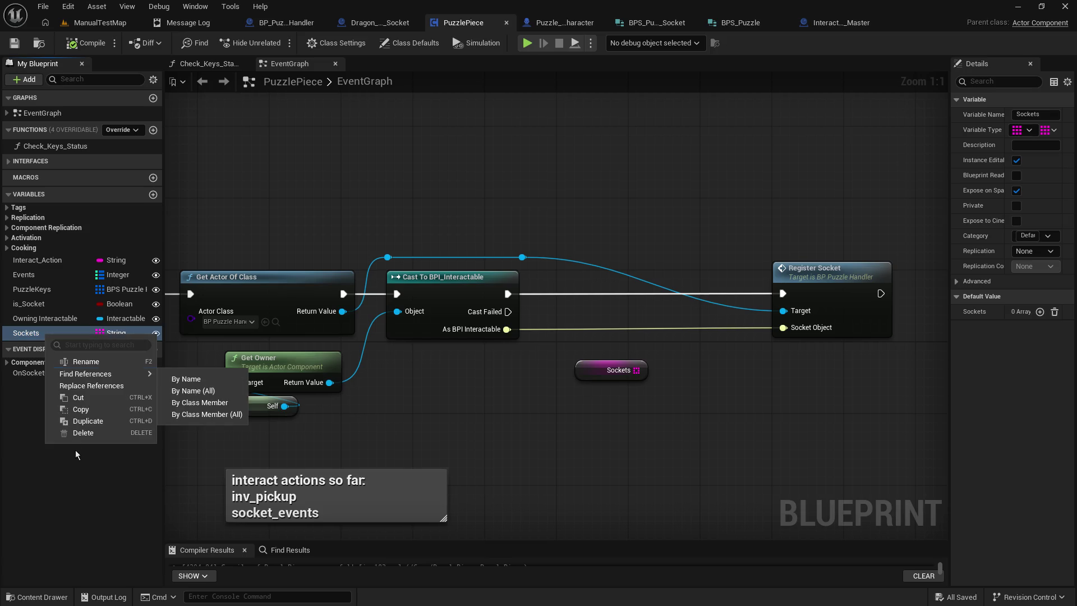
pyautogui.click(90, 433)
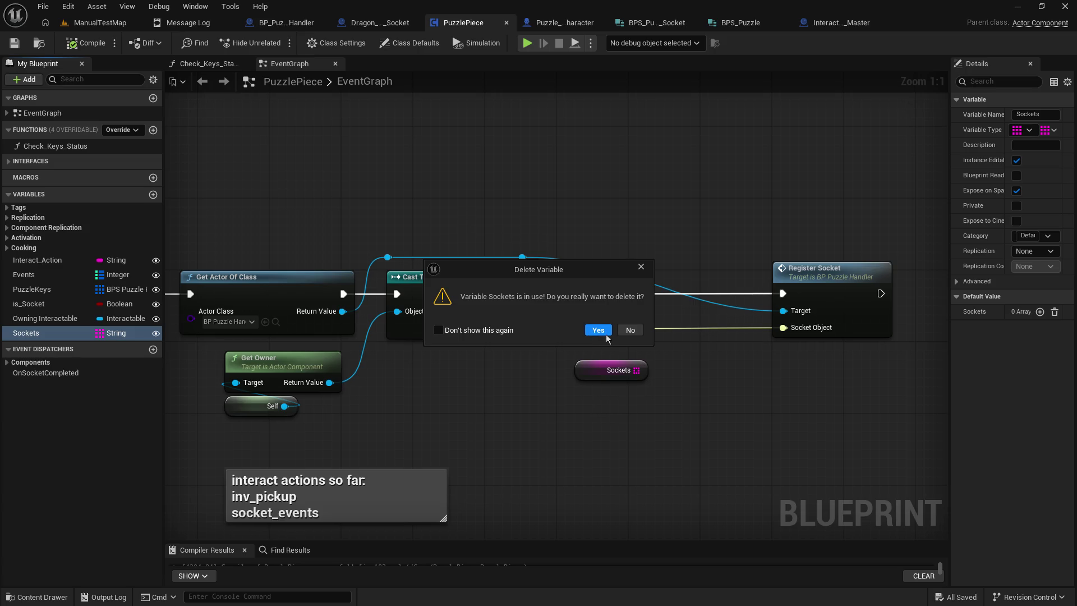
pyautogui.click(630, 331)
# Step: Remove the Sockets getter node from the graph and retry deleting Sockets, keeping it
pyautogui.click(584, 373)
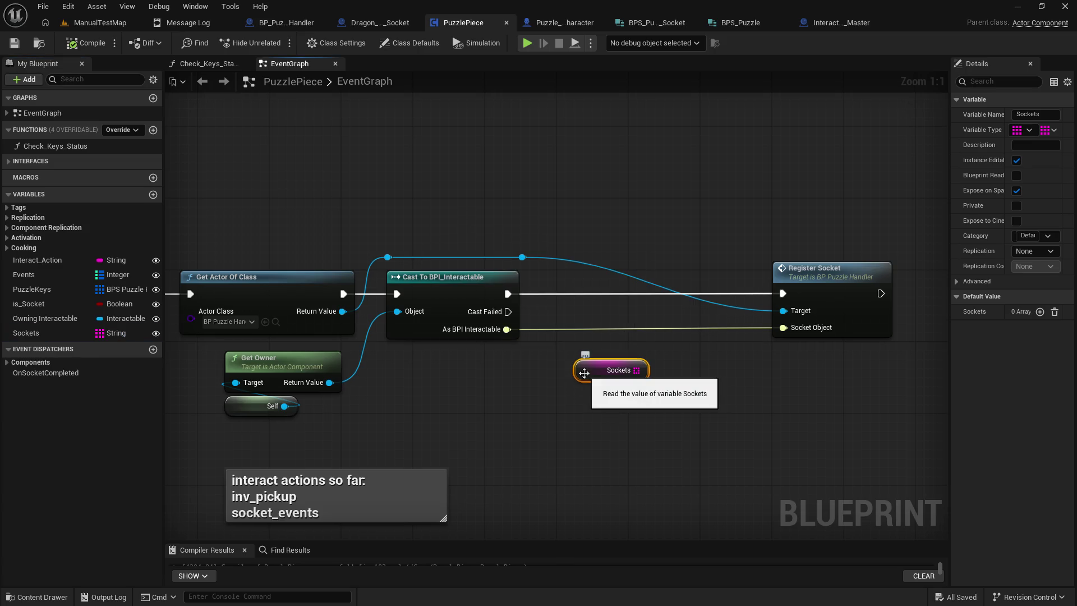
pyautogui.press('Delete')
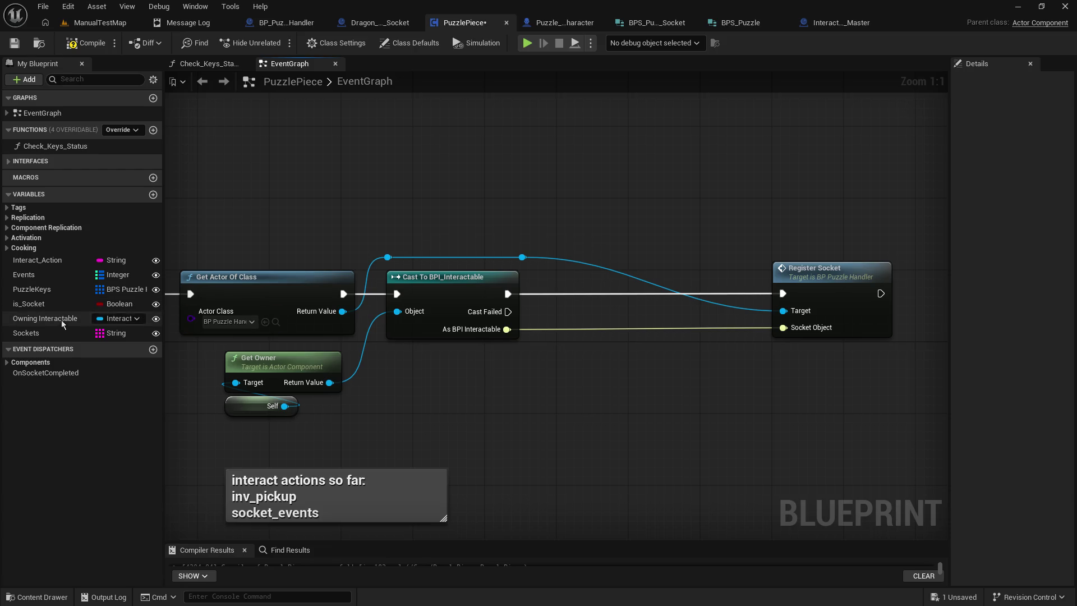
pyautogui.rightClick(56, 332)
pyautogui.click(115, 432)
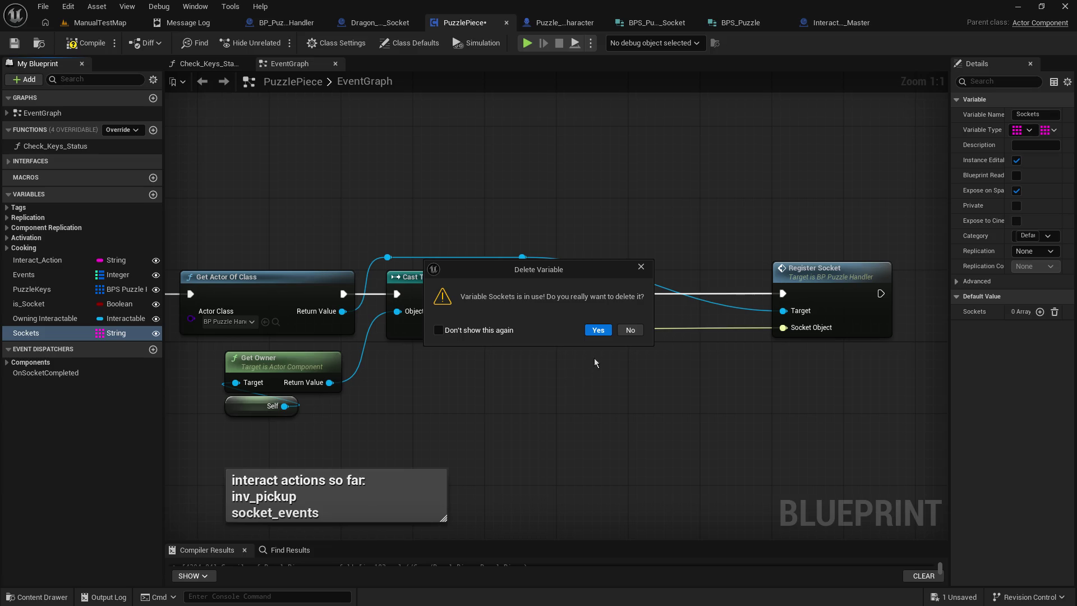
pyautogui.click(631, 330)
# Step: Review the TEMP_toggle_the_door and Print String nodes, then save and compile PuzzlePiece
pyautogui.moveTo(564, 251); pyautogui.dragTo(561, 96)
pyautogui.moveTo(391, 515)
pyautogui.mouseDown()
pyautogui.moveTo(396, 411)
pyautogui.moveTo(304, 336)
pyautogui.mouseUp()
pyautogui.moveTo(582, 406)
pyautogui.mouseDown()
pyautogui.moveTo(606, 230)
pyautogui.moveTo(603, 2)
pyautogui.mouseUp()
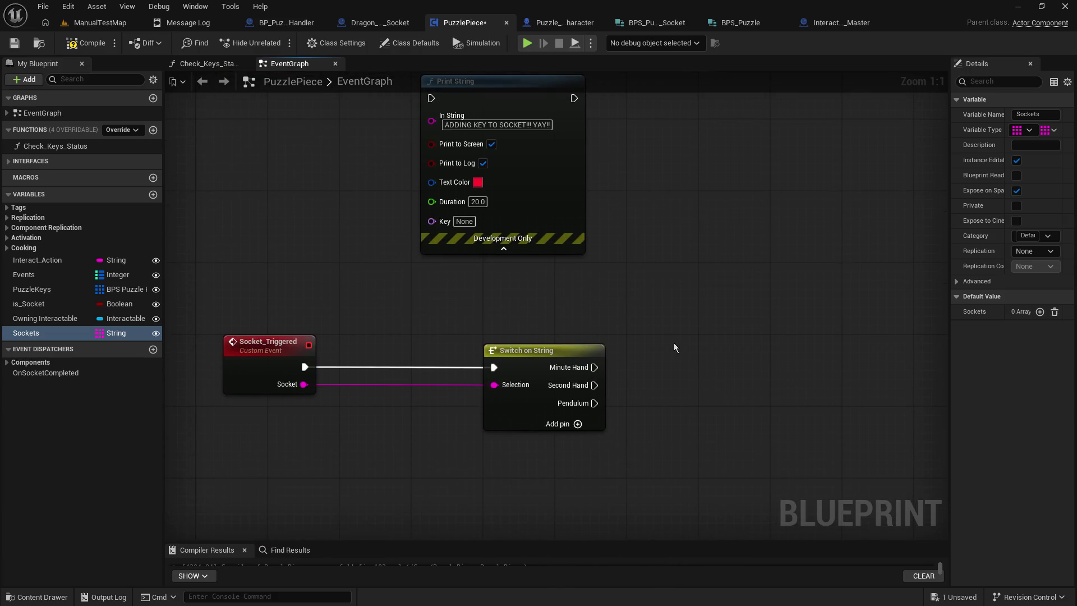
pyautogui.moveTo(676, 348)
pyautogui.mouseDown()
pyautogui.moveTo(566, 595)
pyautogui.moveTo(590, 601)
pyautogui.moveTo(572, 492)
pyautogui.mouseUp()
pyautogui.click(14, 43)
pyautogui.click(83, 45)
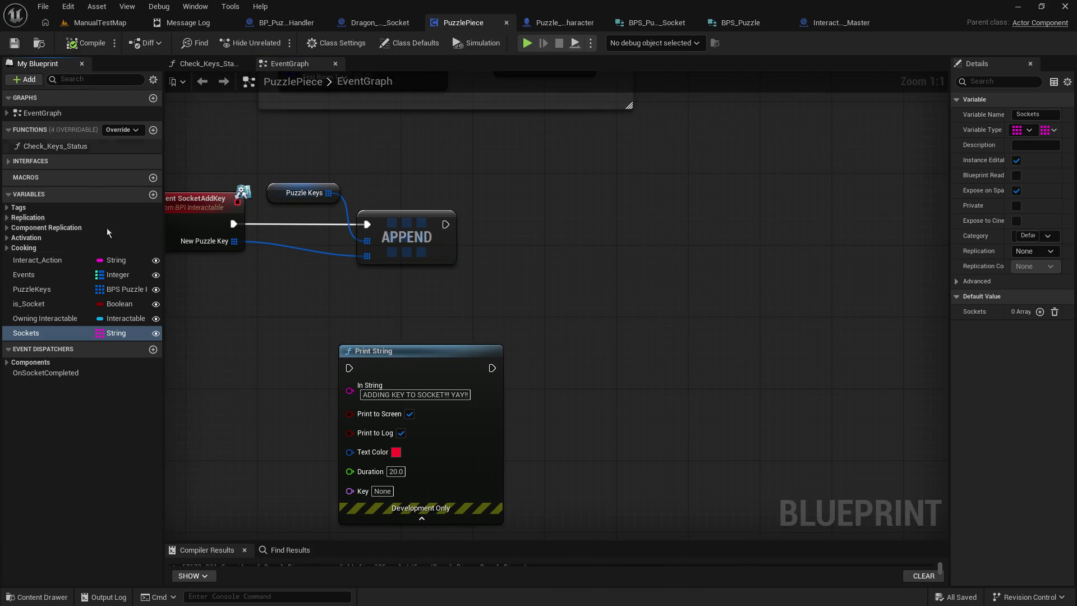
# Step: Attempt once more to delete the Sockets variable, cancelling and reopening its options
pyautogui.rightClick(31, 335)
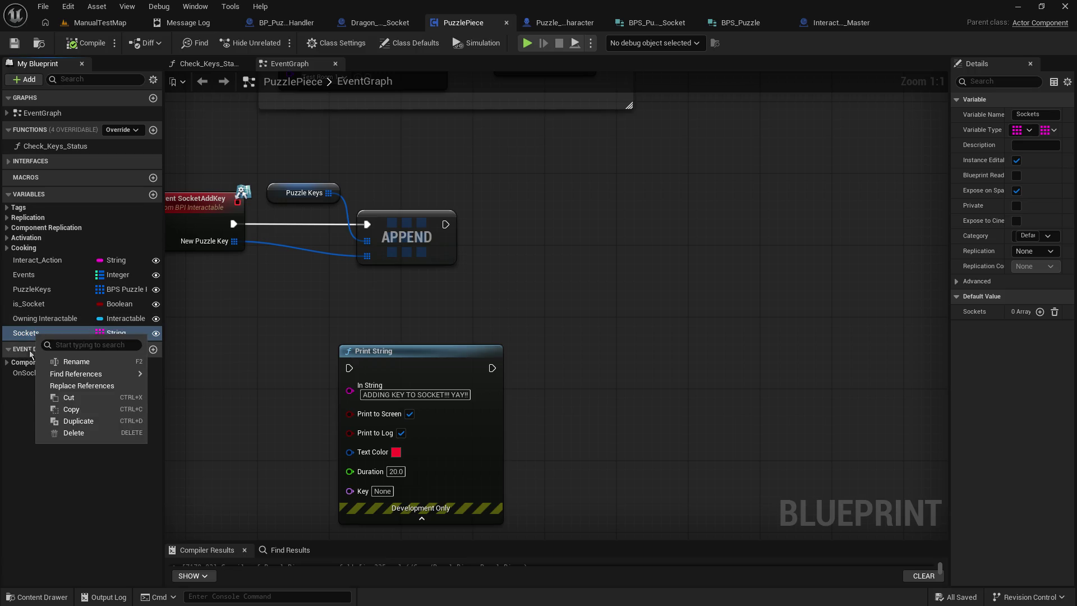
pyautogui.click(58, 432)
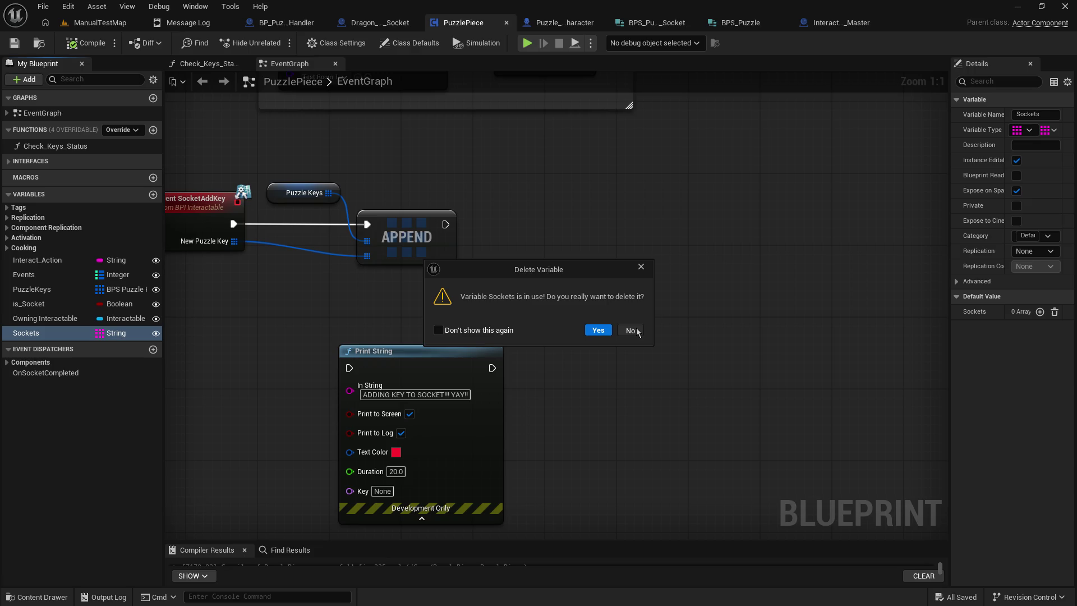
pyautogui.click(631, 331)
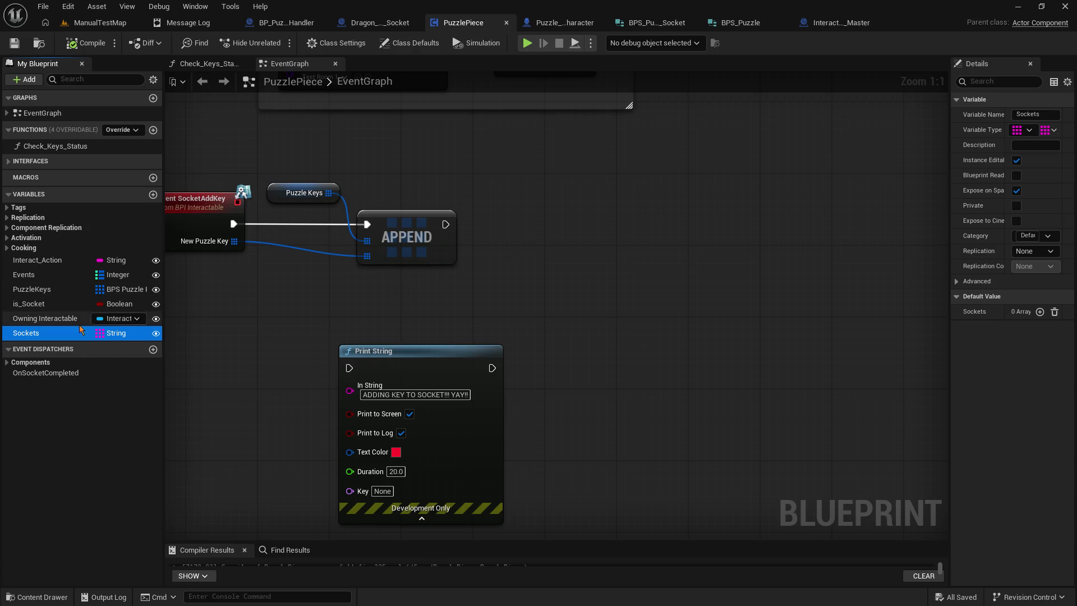
pyautogui.rightClick(65, 335)
# Step: Find references to Sockets by name and jump to where it is used in the graph
pyautogui.moveTo(112, 377)
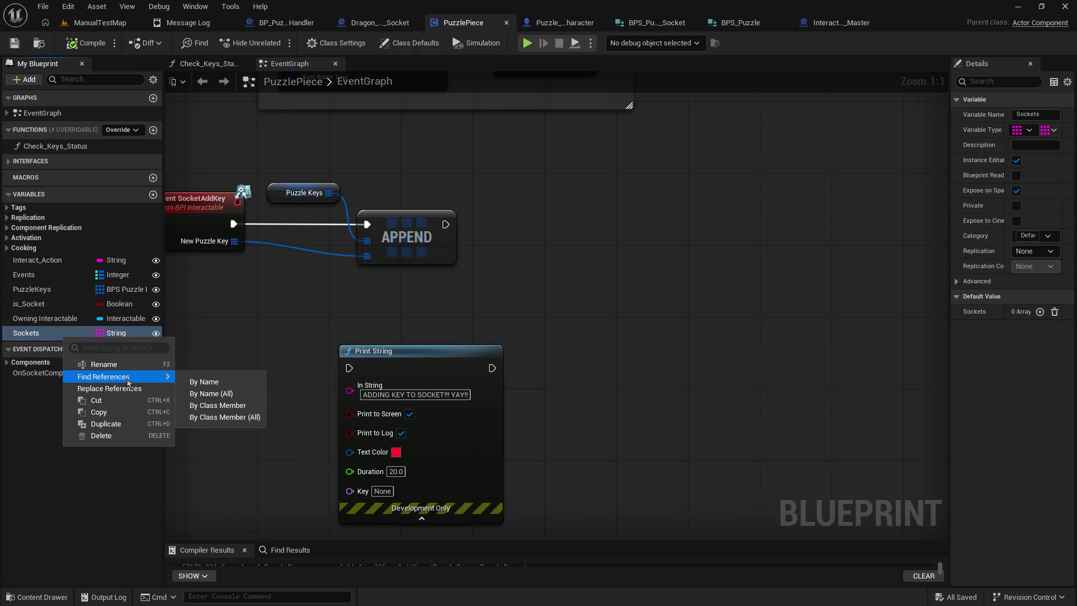
pyautogui.click(205, 377)
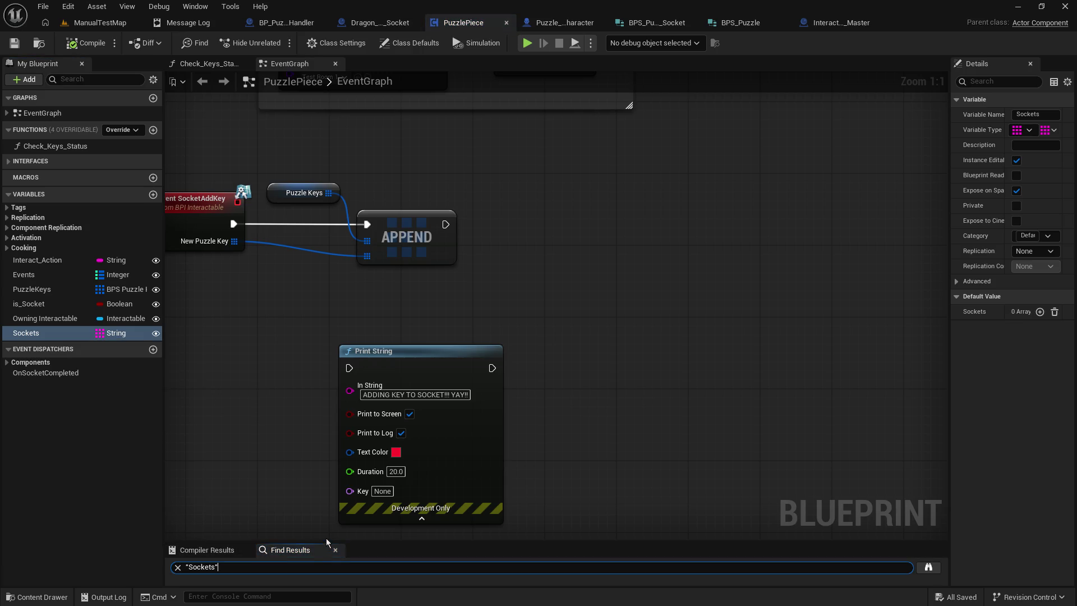
pyautogui.moveTo(328, 540)
pyautogui.mouseDown()
pyautogui.moveTo(310, 382)
pyautogui.moveTo(311, 496)
pyautogui.mouseUp()
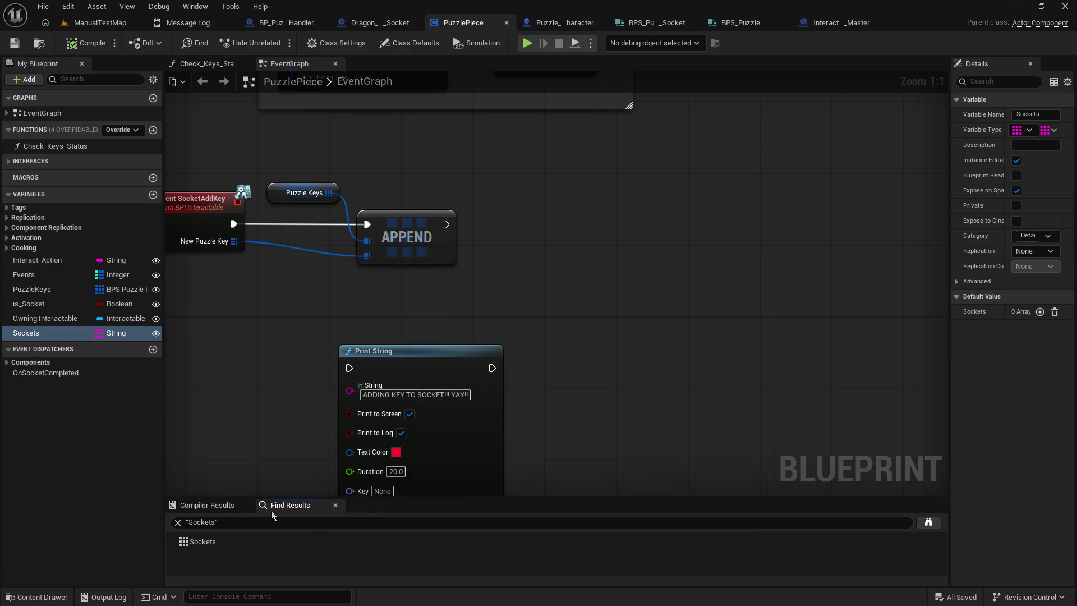
pyautogui.click(200, 542)
pyautogui.doubleClick(202, 544)
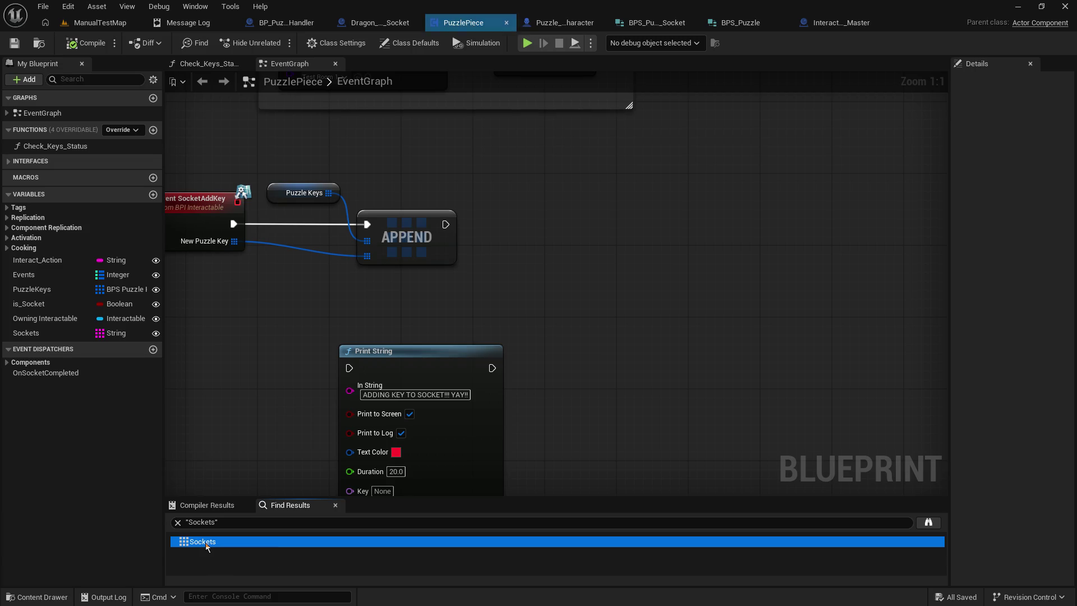
pyautogui.moveTo(283, 332); pyautogui.dragTo(359, 494)
pyautogui.moveTo(434, 68)
pyautogui.mouseDown()
pyautogui.moveTo(435, 376)
pyautogui.moveTo(421, 267)
pyautogui.moveTo(385, 169)
pyautogui.mouseUp()
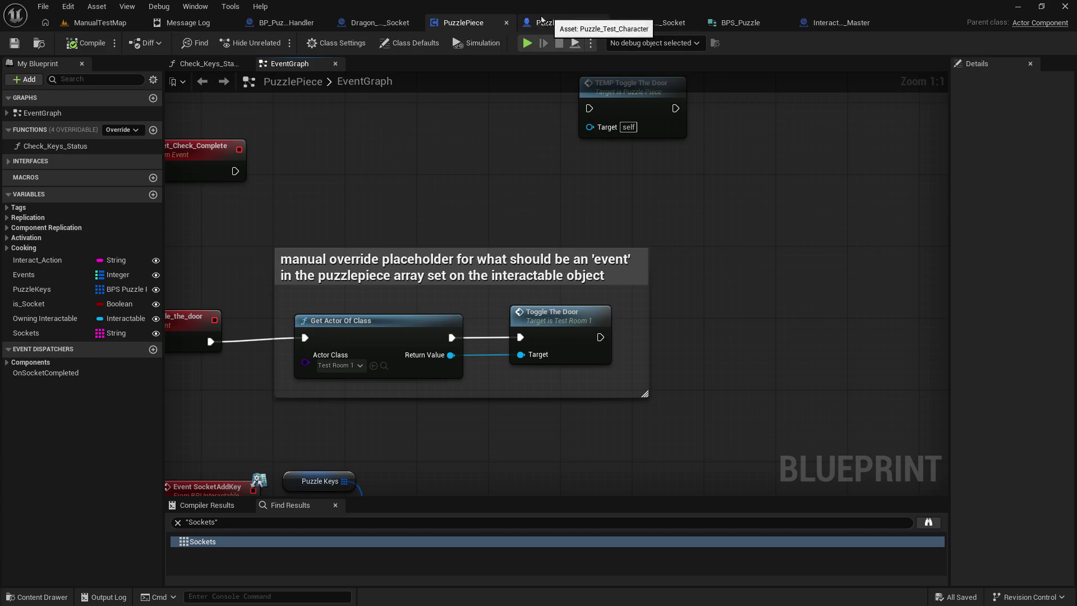
# Step: Delete the Sockets variable with confirmation, clear the search text, and save PuzzlePiece
pyautogui.rightClick(46, 335)
pyautogui.click(678, 359)
pyautogui.press('Delete')
pyautogui.click(628, 340)
pyautogui.click(177, 522)
pyautogui.click(15, 44)
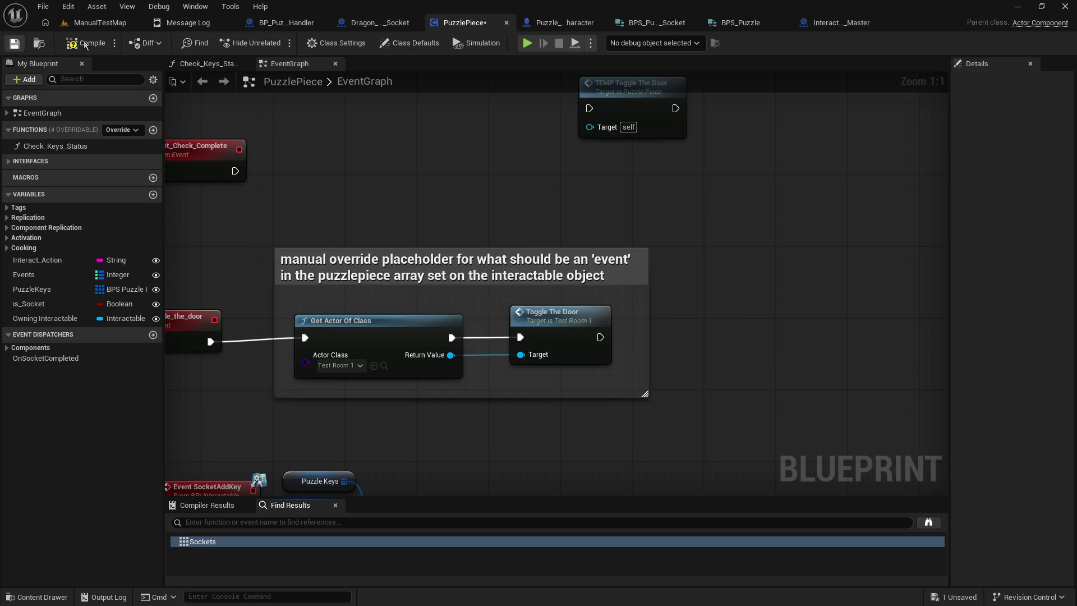
pyautogui.moveTo(526, 179); pyautogui.dragTo(558, 250)
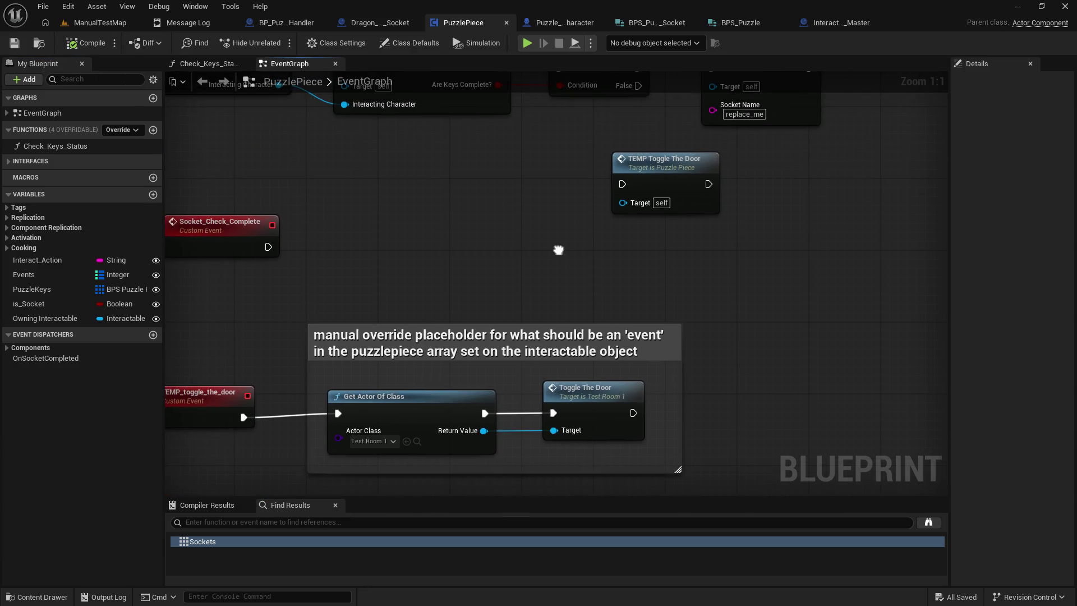
pyautogui.click(383, 24)
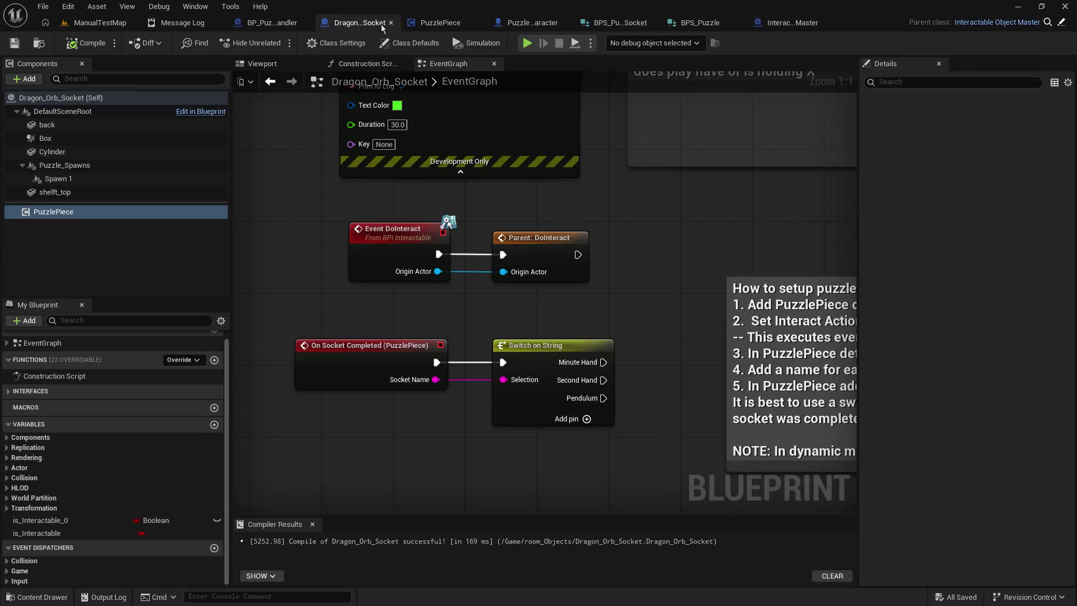
# Step: Delete the Switch on String node from On Socket Completed, then save and compile Dragon_Orb_Socket
pyautogui.click(92, 45)
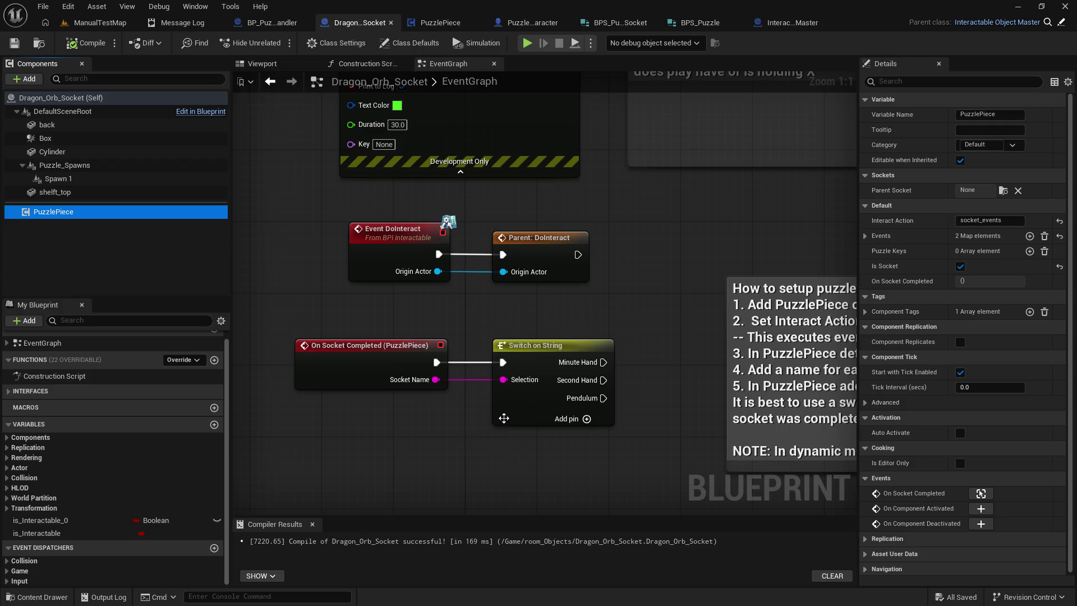
pyautogui.click(539, 407)
pyautogui.press('Delete')
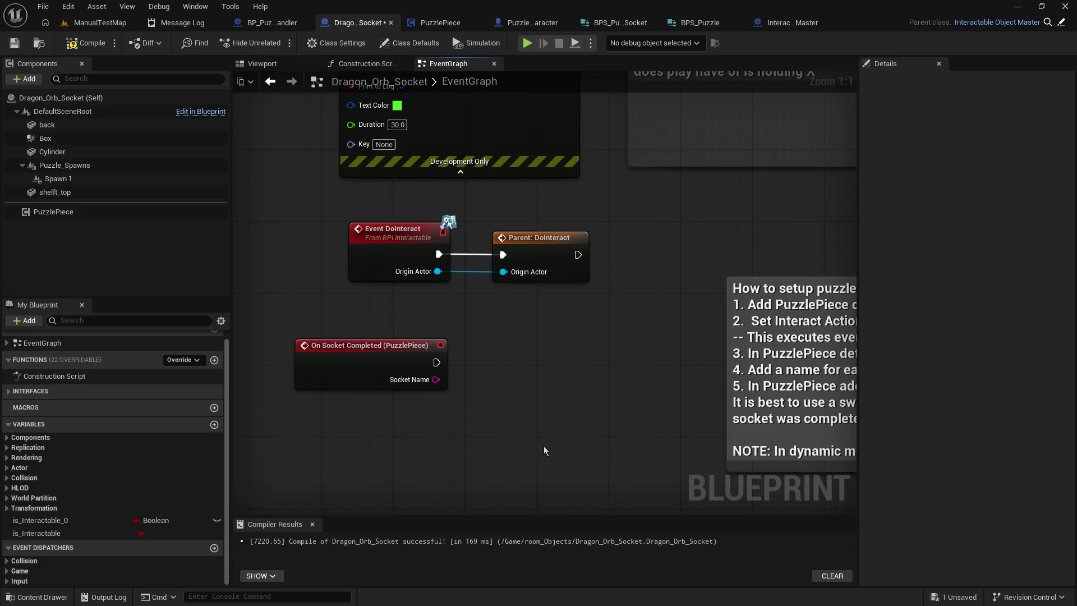
pyautogui.click(343, 370)
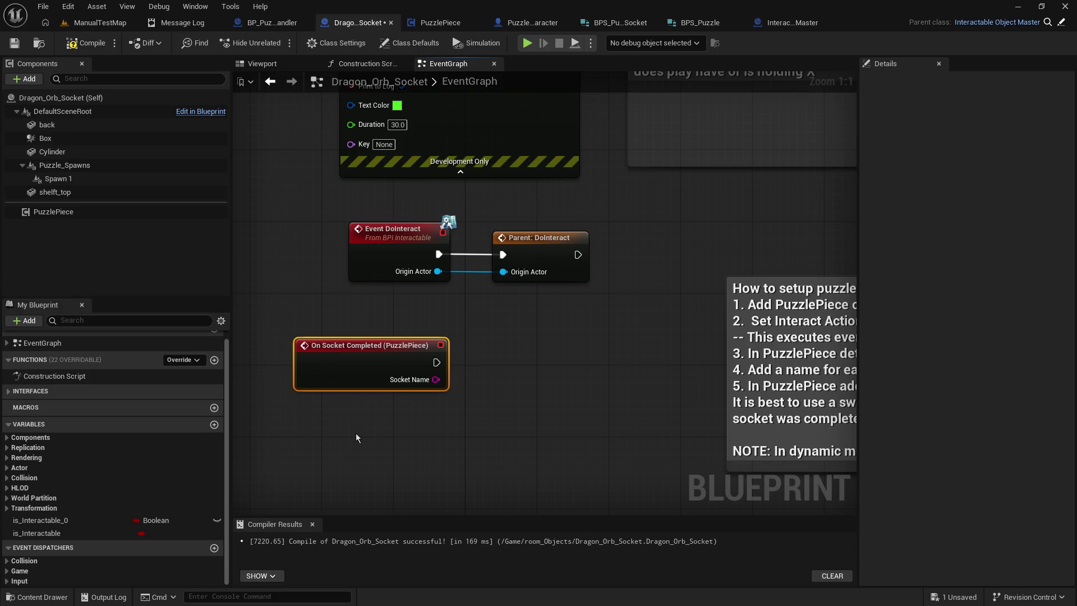
pyautogui.moveTo(359, 433); pyautogui.dragTo(351, 346)
pyautogui.click(358, 355)
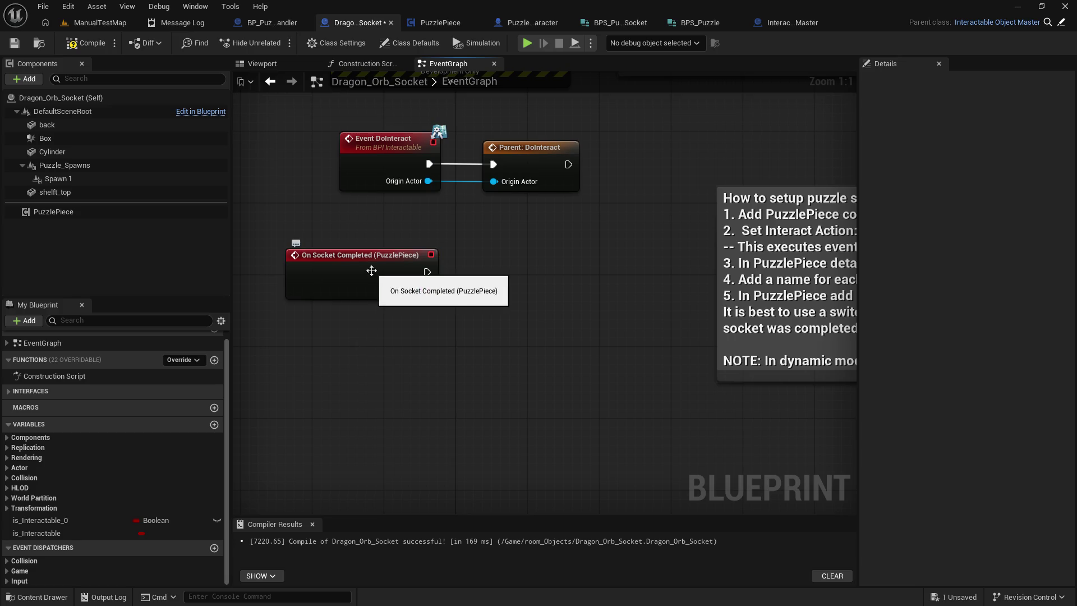
pyautogui.click(315, 286)
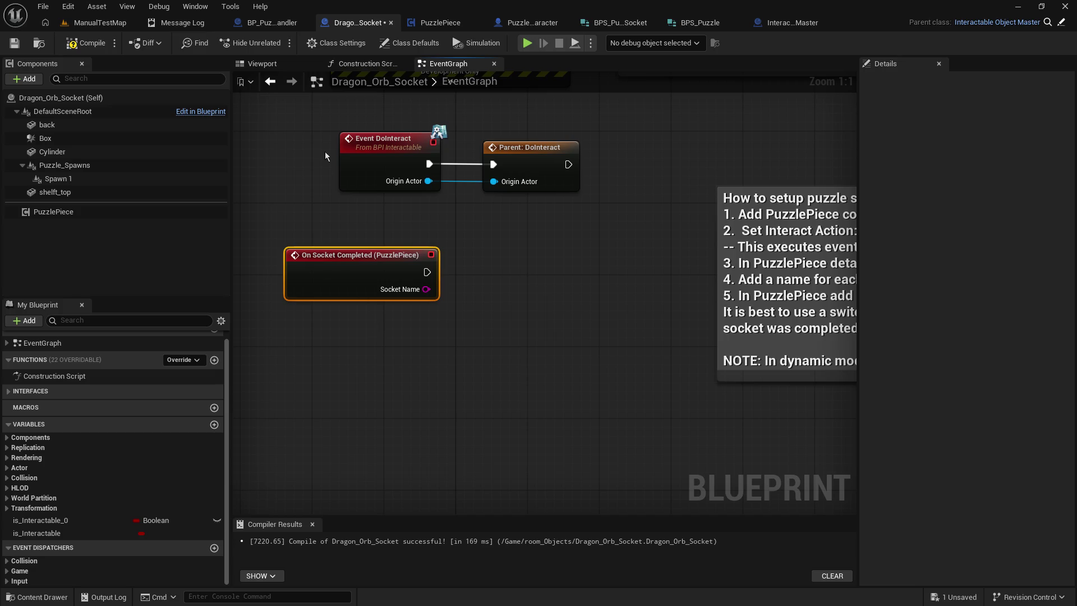
pyautogui.click(14, 43)
pyautogui.click(74, 46)
# Step: Add a Puzzle Keys element to the PuzzlePiece component, inspect its fields, then remove it
pyautogui.click(80, 211)
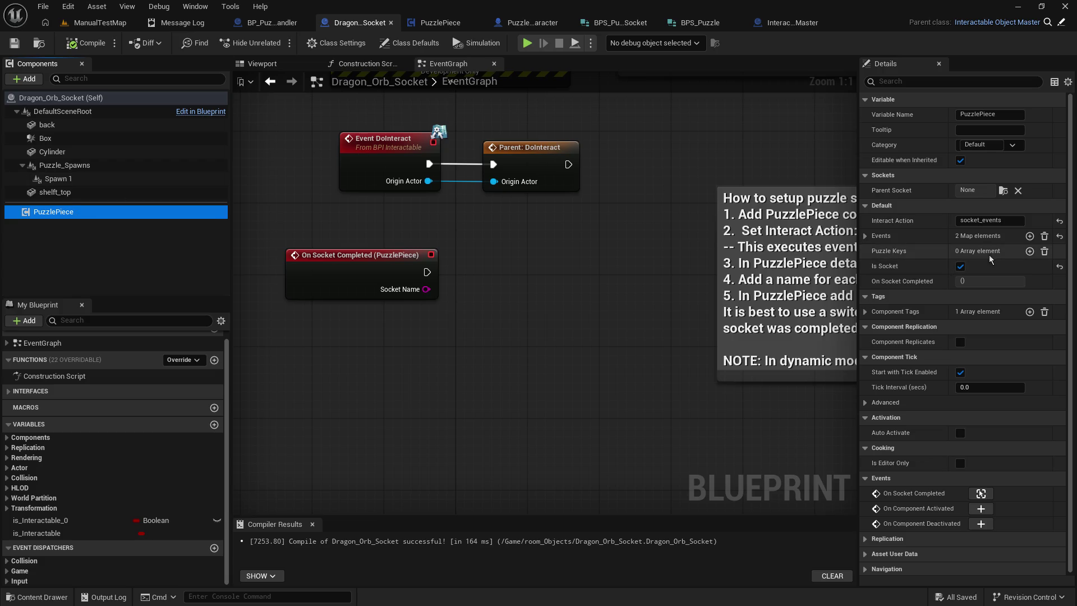
pyautogui.click(1030, 251)
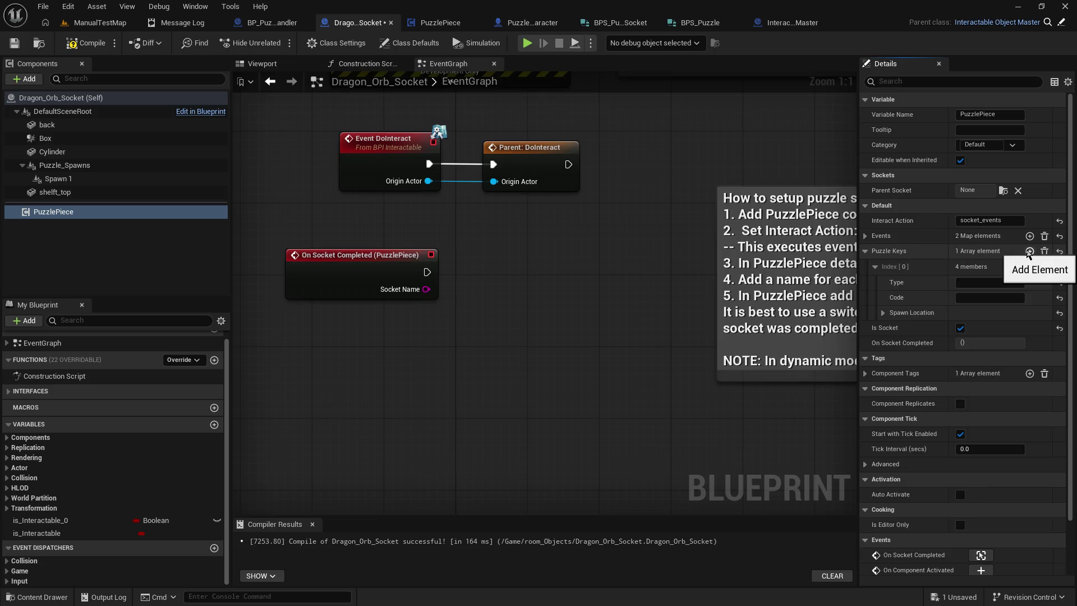
pyautogui.click(879, 315)
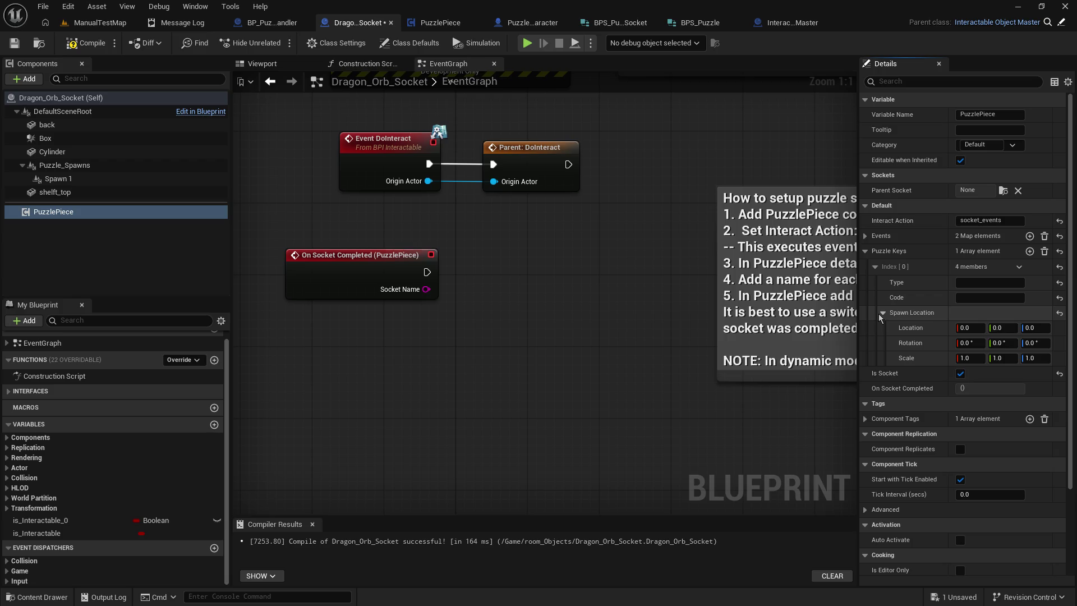
pyautogui.click(881, 313)
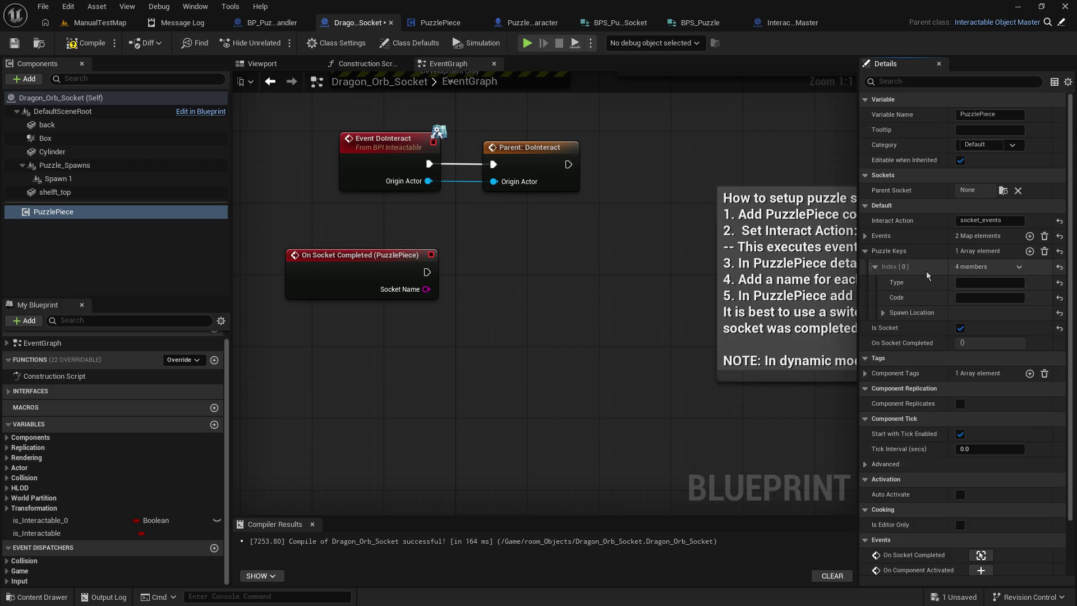
pyautogui.click(875, 267)
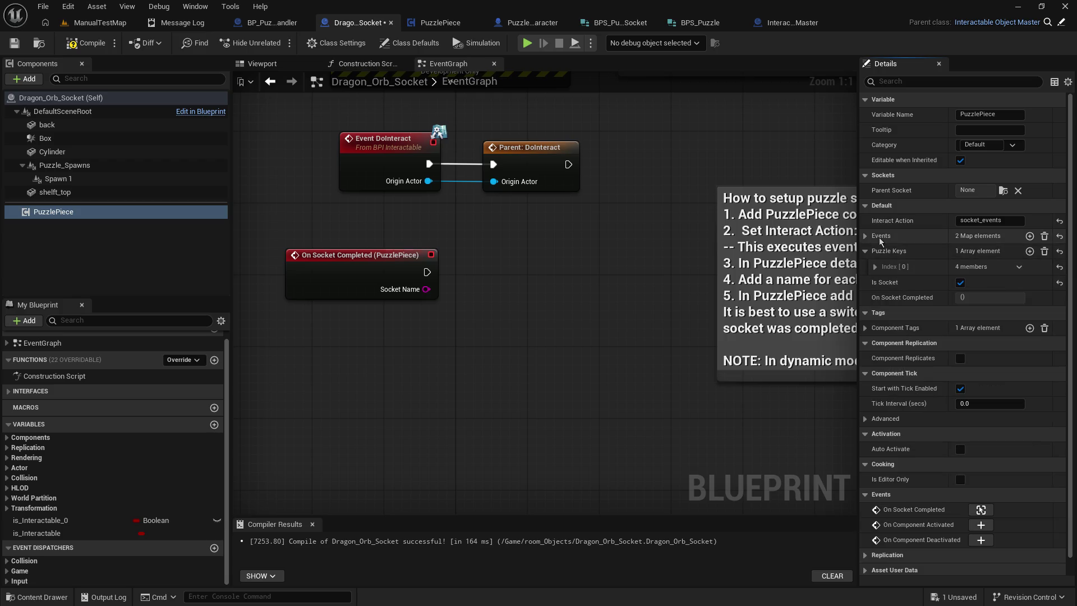
pyautogui.click(1044, 250)
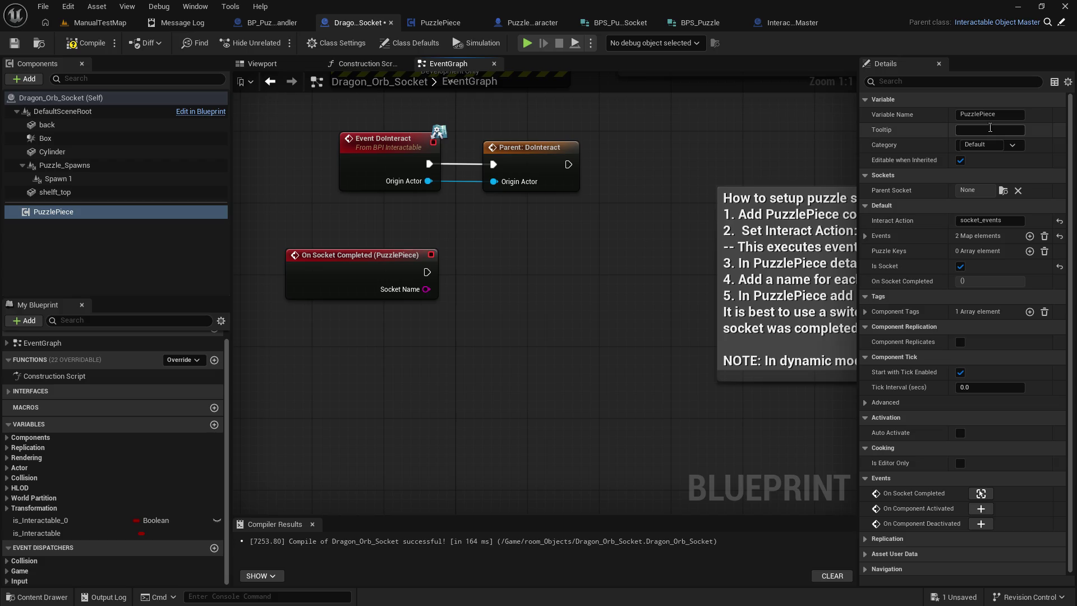
pyautogui.hotkey('alt', 'Tab')
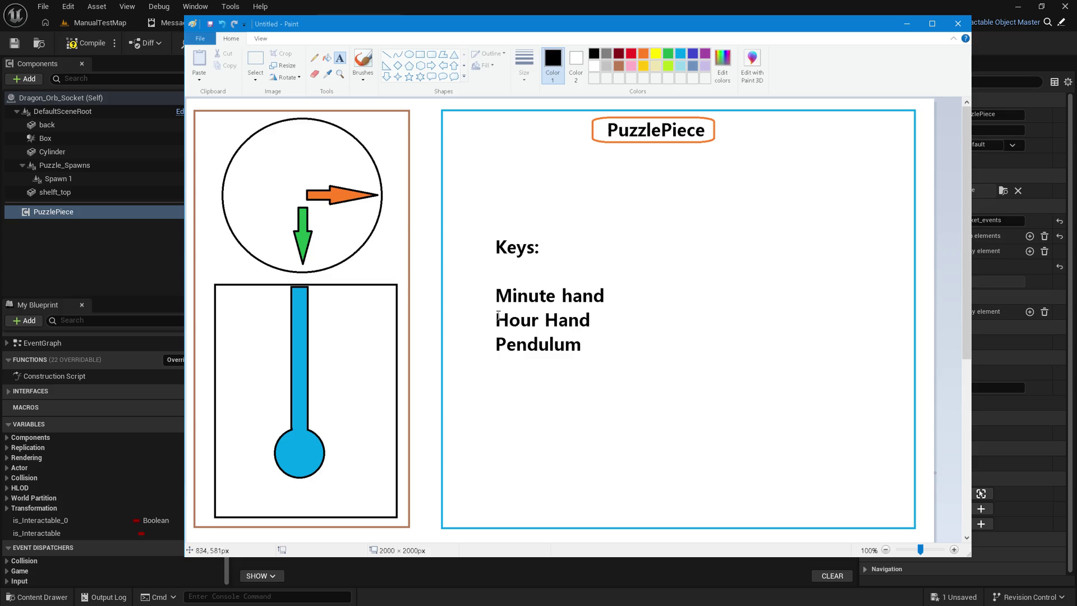
# Step: Minimize Paint so the Dragon_Orb_Socket blueprint is back in front
pyautogui.click(362, 12)
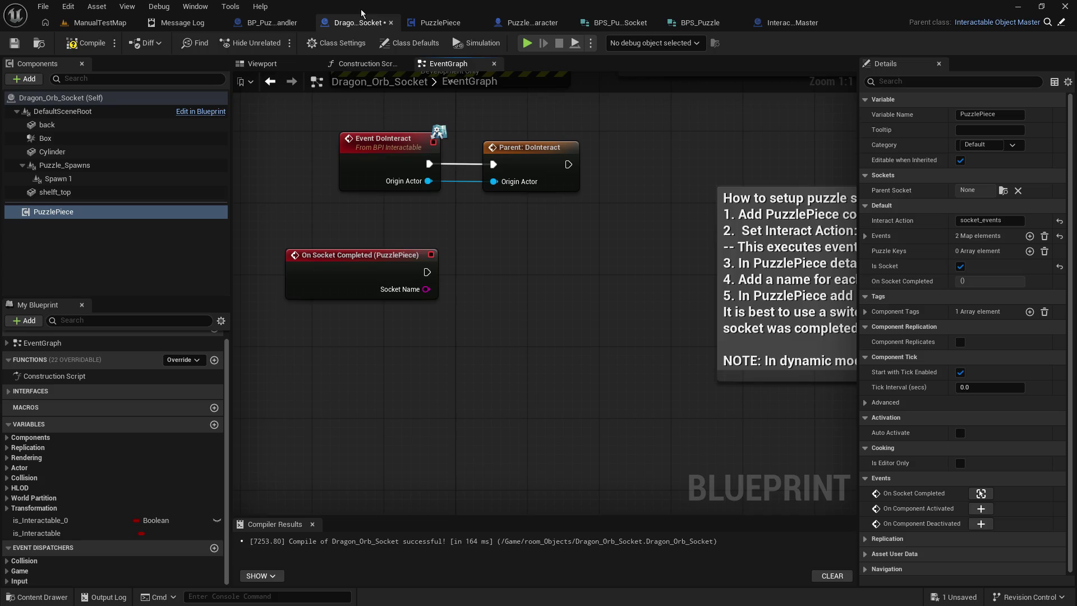
# Step: Review BP_Puzzle_Handler's Generate Puzzle graph (Make BPS Puzzle Key, SpawnActor, Generate Key), checking the Paint diagram
pyautogui.click(272, 23)
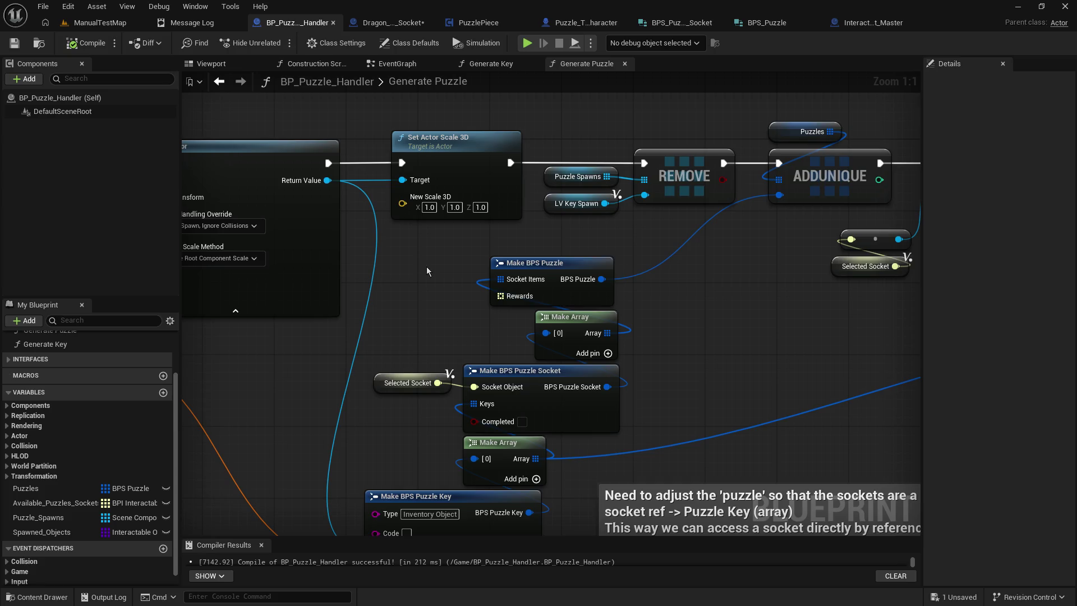
pyautogui.moveTo(485, 262)
pyautogui.mouseDown()
pyautogui.moveTo(492, 306)
pyautogui.moveTo(482, 305)
pyautogui.mouseUp()
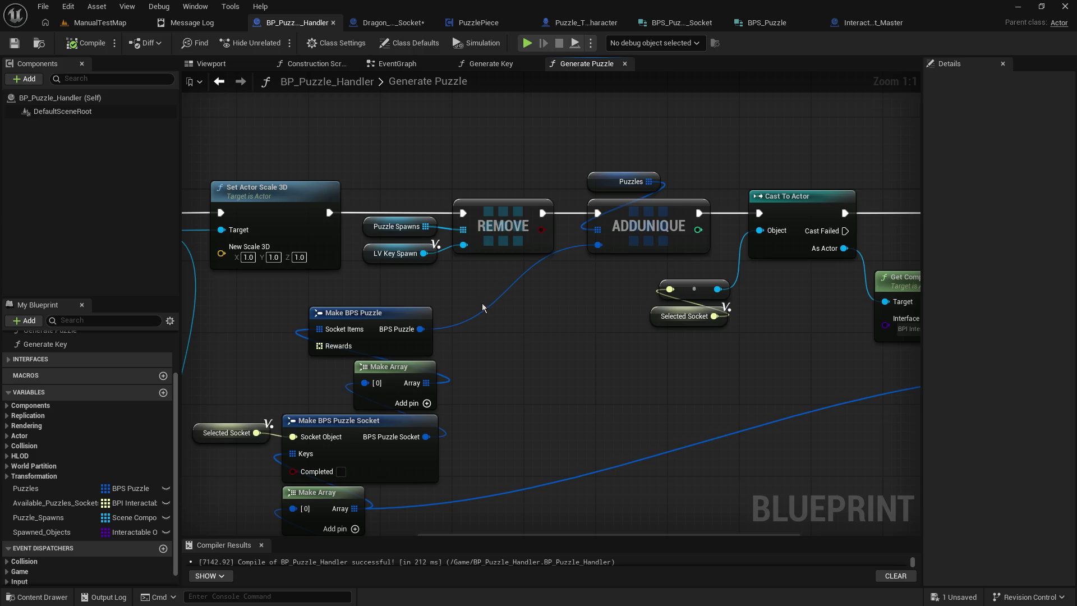
pyautogui.moveTo(516, 318)
pyautogui.mouseDown()
pyautogui.moveTo(568, 301)
pyautogui.moveTo(737, 177)
pyautogui.mouseUp()
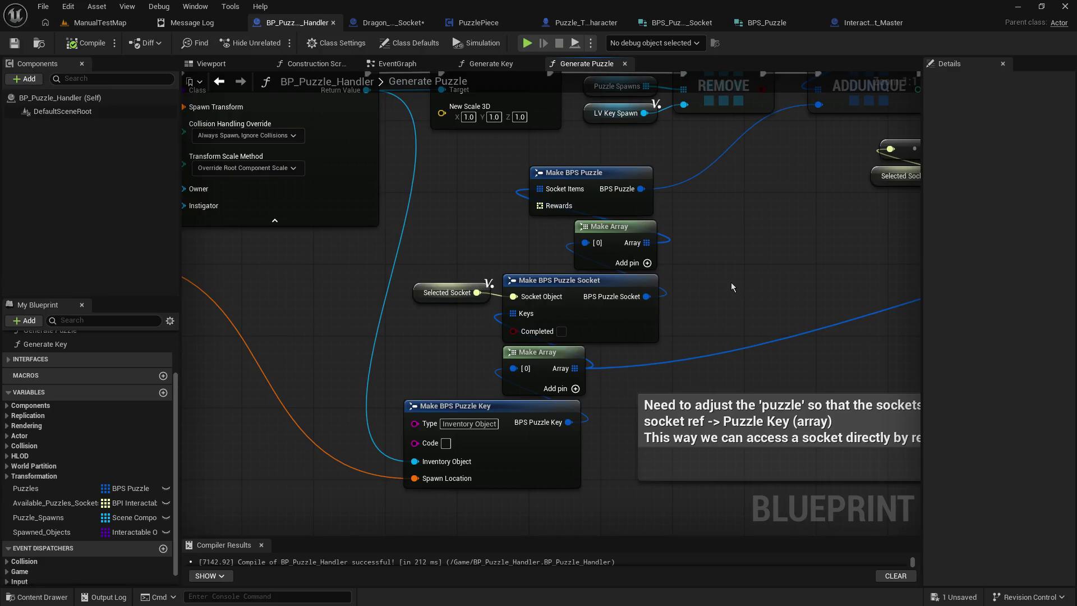
pyautogui.moveTo(360, 428)
pyautogui.mouseDown()
pyautogui.moveTo(539, 359)
pyautogui.moveTo(515, 370)
pyautogui.moveTo(490, 452)
pyautogui.moveTo(483, 301)
pyautogui.moveTo(463, 300)
pyautogui.mouseUp()
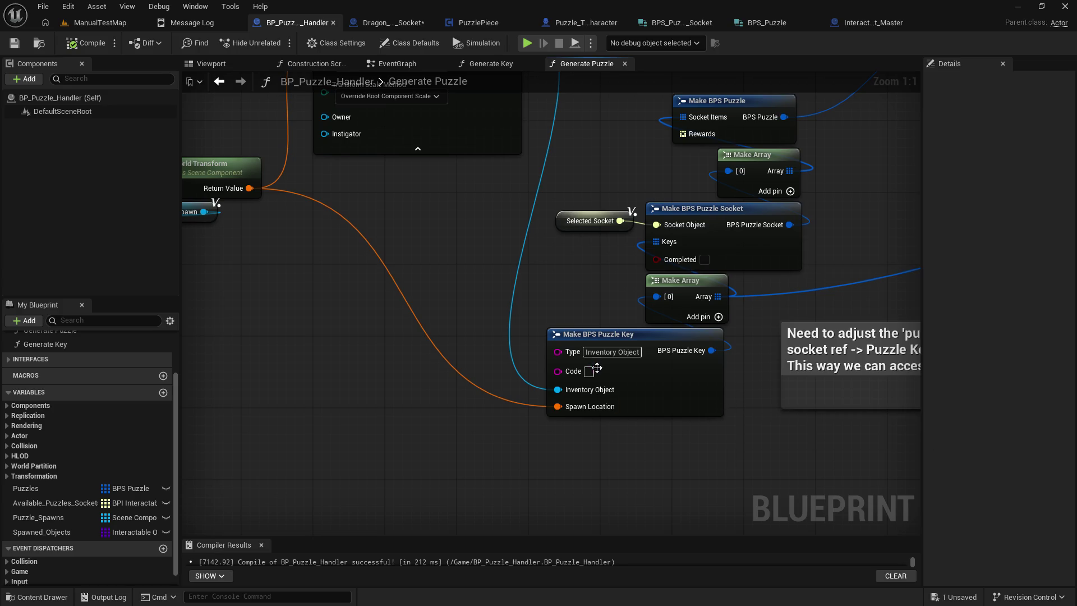
pyautogui.moveTo(381, 345); pyautogui.dragTo(433, 383)
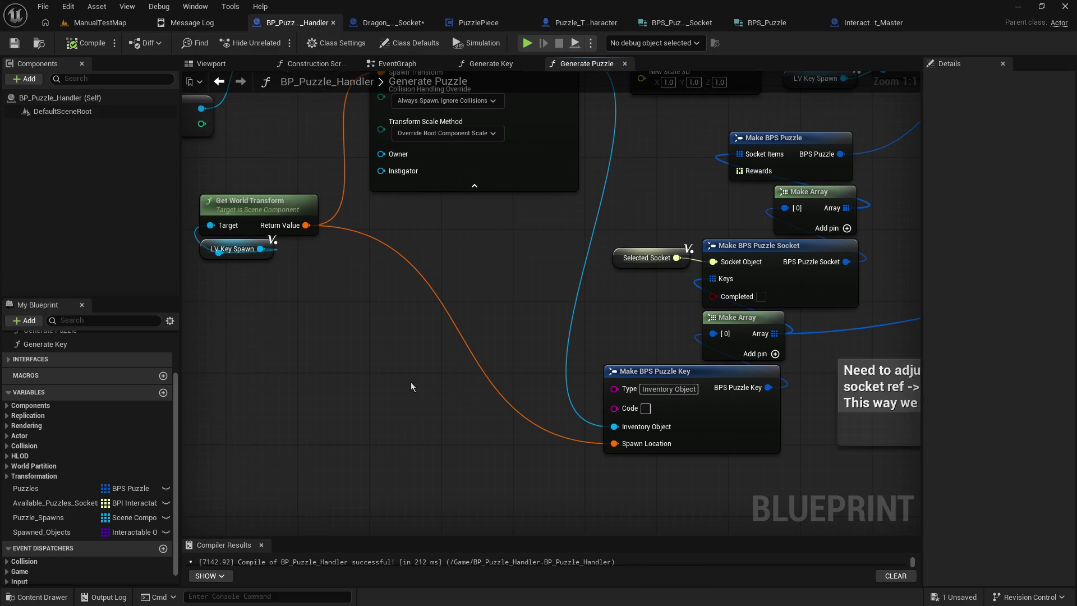
pyautogui.moveTo(454, 290); pyautogui.dragTo(483, 429)
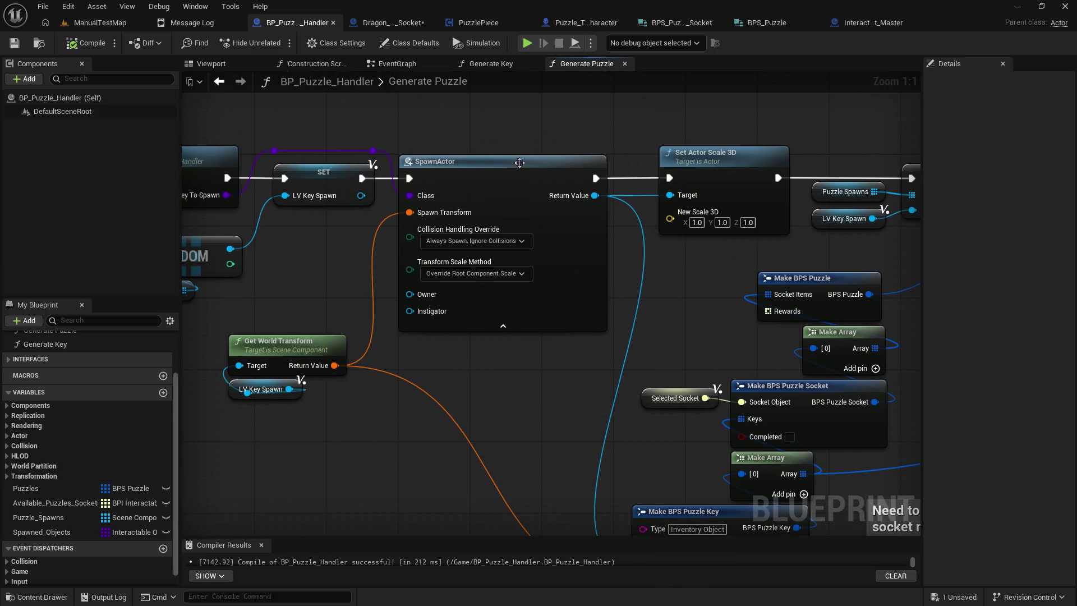
pyautogui.moveTo(313, 277); pyautogui.dragTo(536, 291)
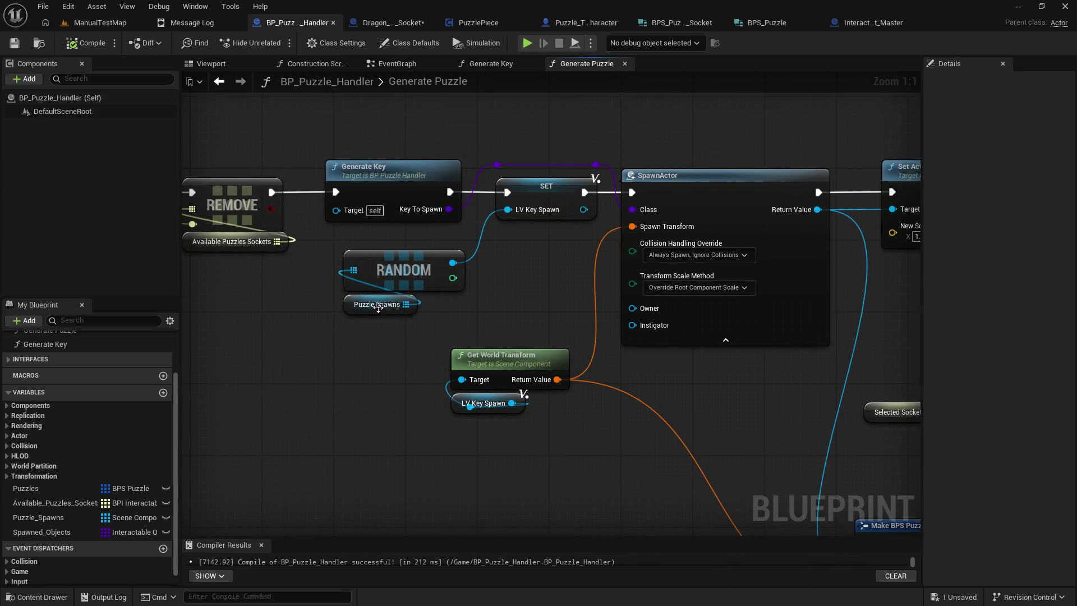
pyautogui.moveTo(436, 311)
pyautogui.mouseDown()
pyautogui.moveTo(378, 241)
pyautogui.moveTo(187, 156)
pyautogui.mouseUp()
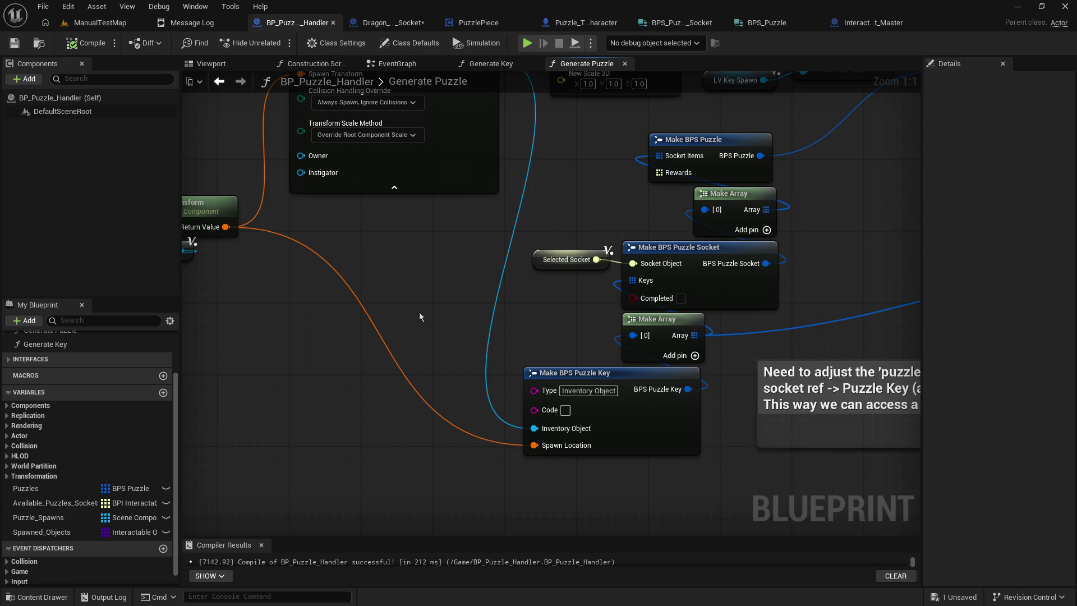
pyautogui.moveTo(424, 298)
pyautogui.mouseDown()
pyautogui.moveTo(430, 418)
pyautogui.moveTo(479, 410)
pyautogui.moveTo(467, 339)
pyautogui.moveTo(431, 390)
pyautogui.mouseUp()
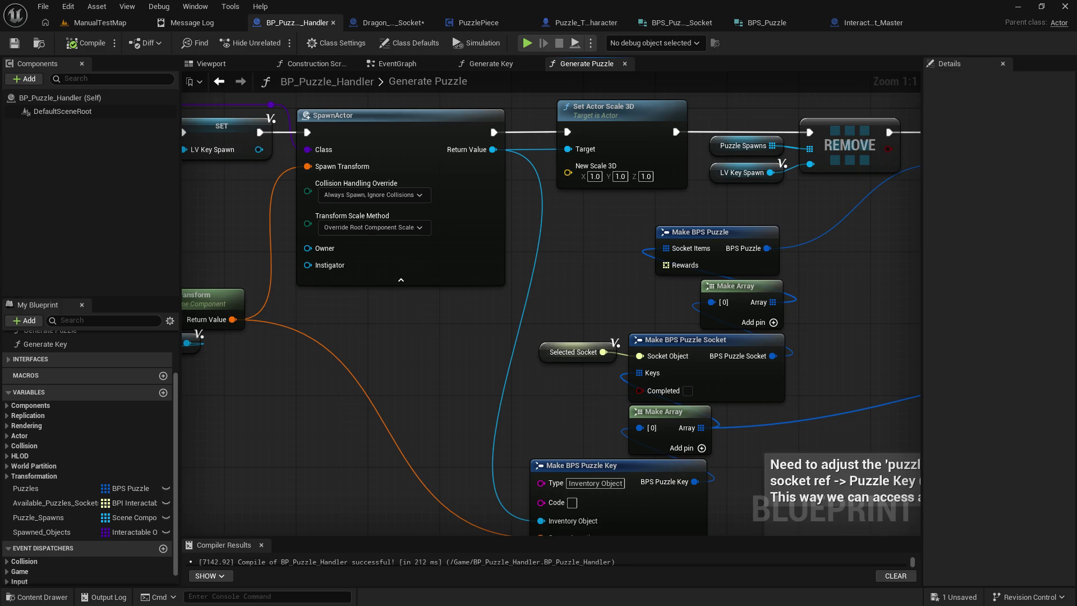
pyautogui.hotkey('alt', 'Tab')
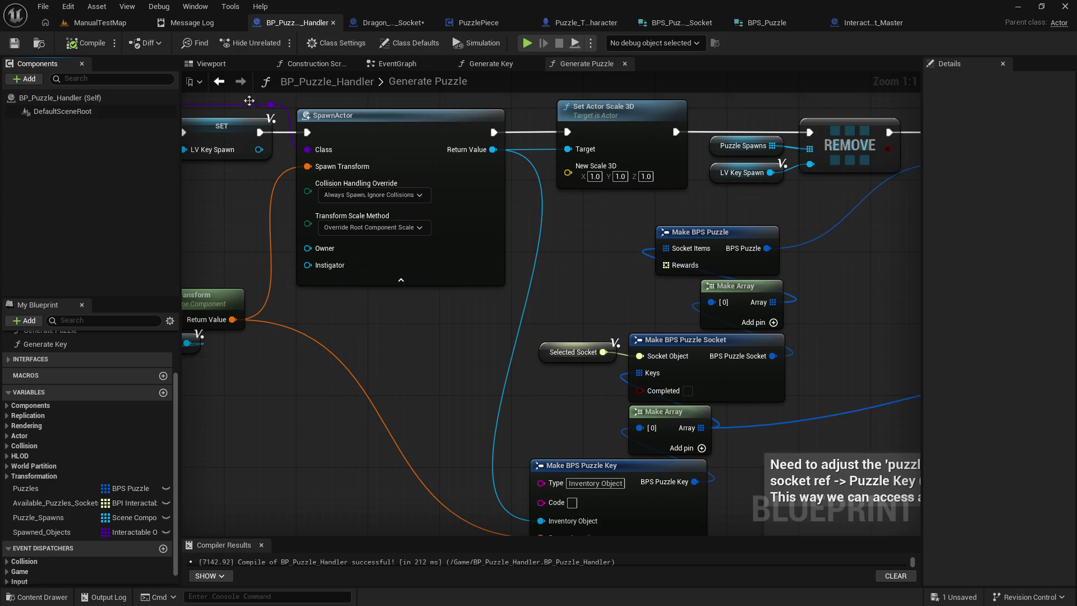
pyautogui.hotkey('alt', 'Tab')
# Step: Rename PuzzlePiece's PuzzleKeys variable to LinkedPuzzleKeys and compile PuzzlePiece
pyautogui.click(382, 23)
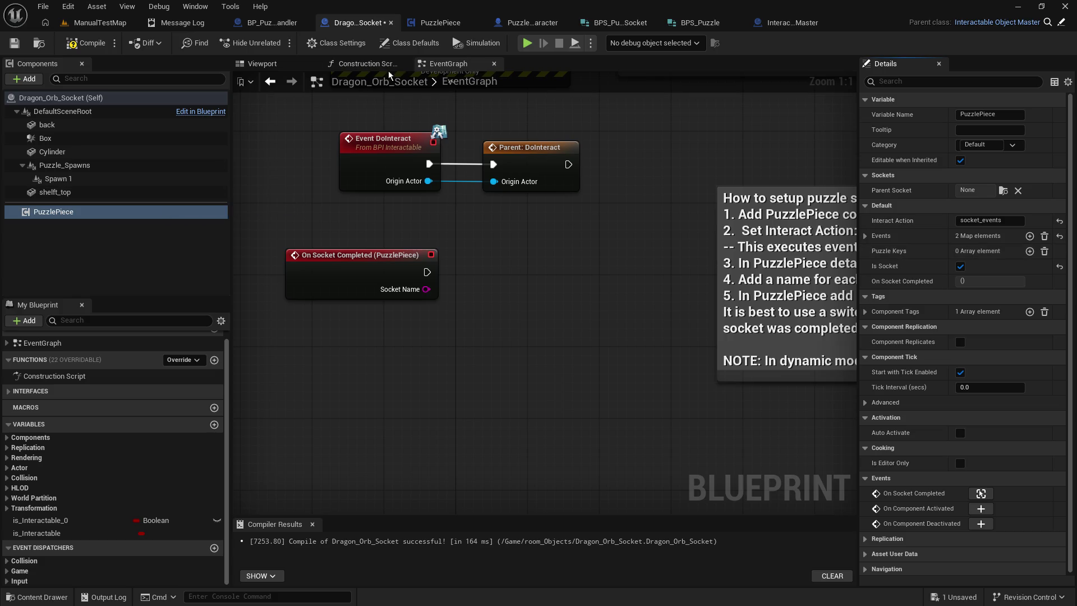
pyautogui.click(441, 22)
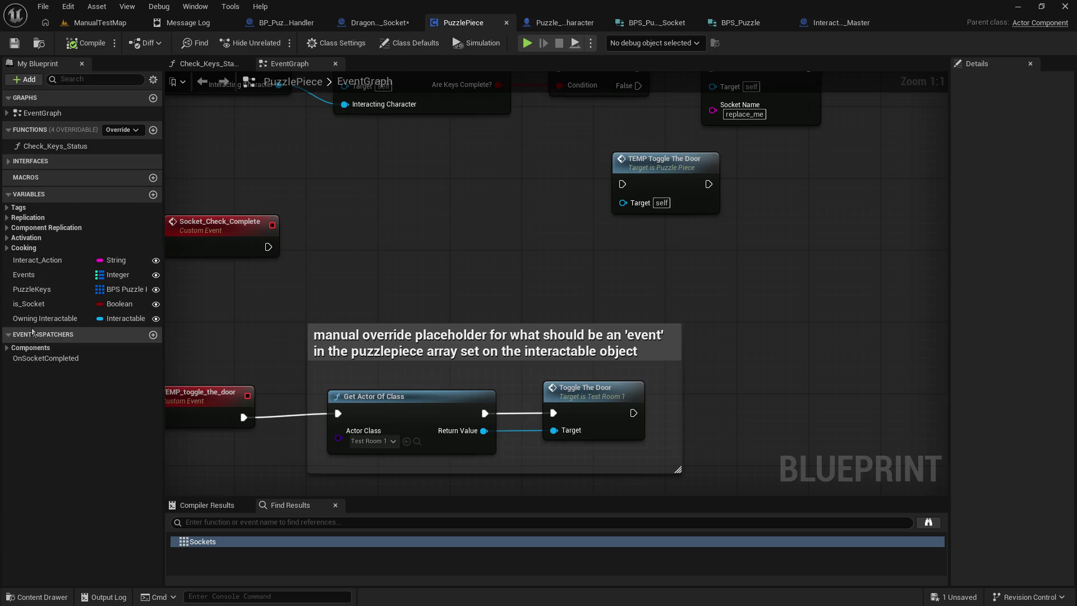
pyautogui.click(34, 289)
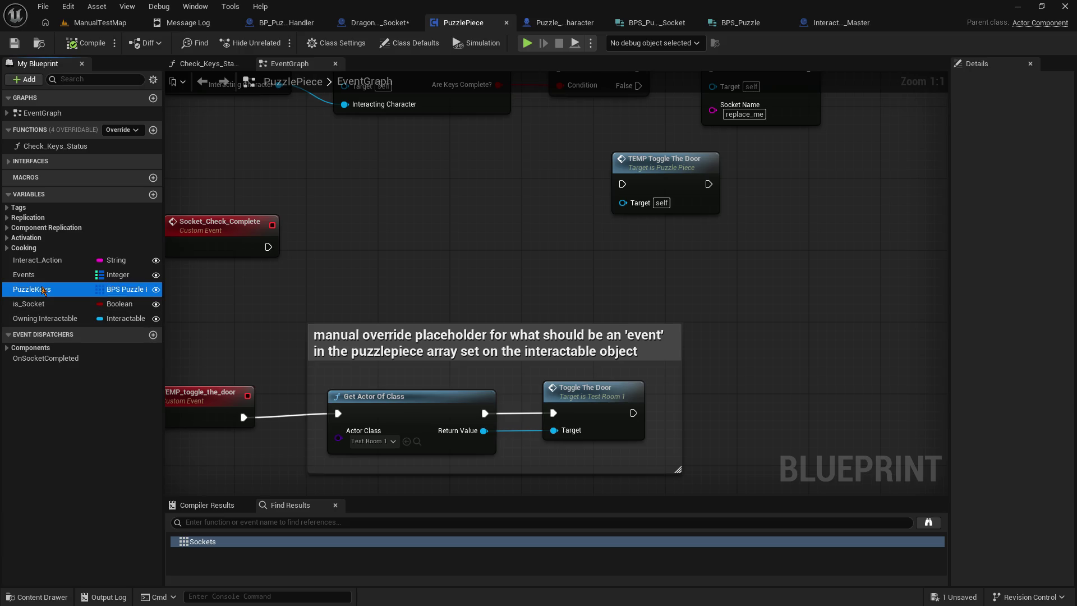
pyautogui.moveTo(951, 125); pyautogui.dragTo(824, 127)
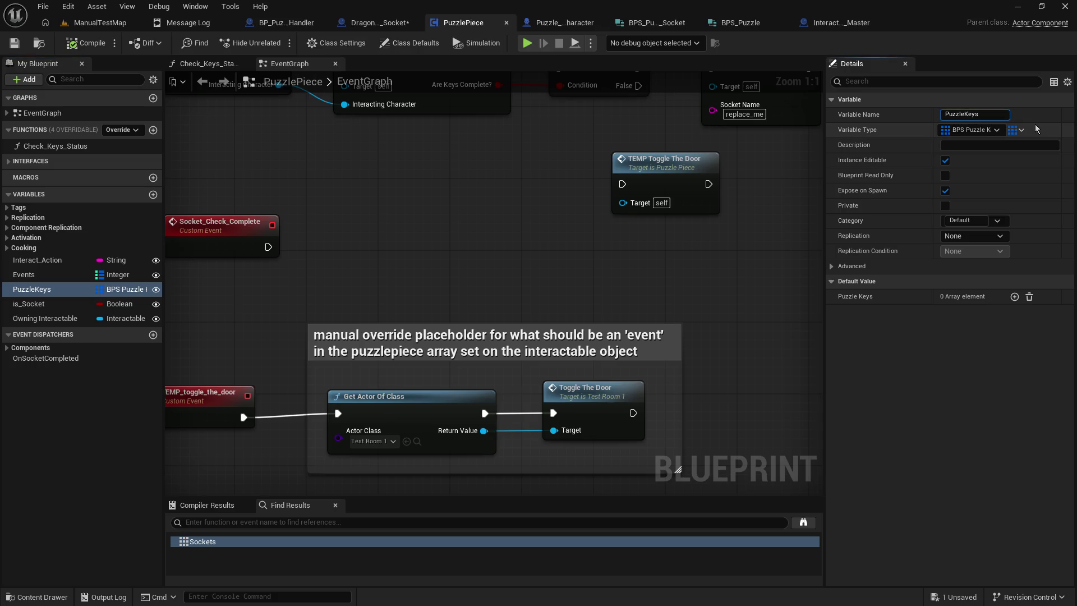
pyautogui.write('Linked')
pyautogui.press('Return')
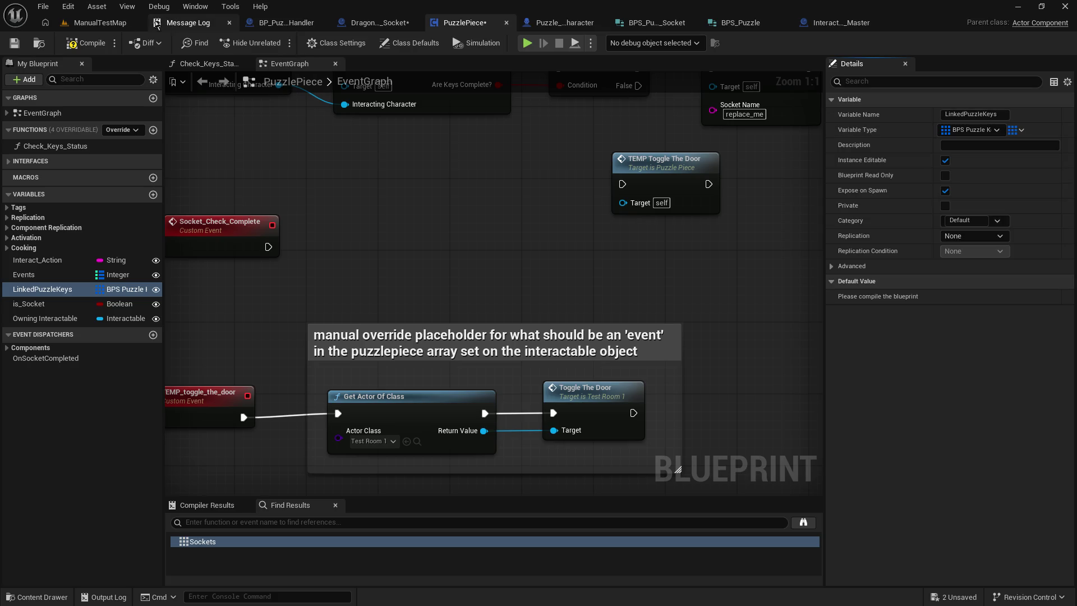
pyautogui.click(86, 45)
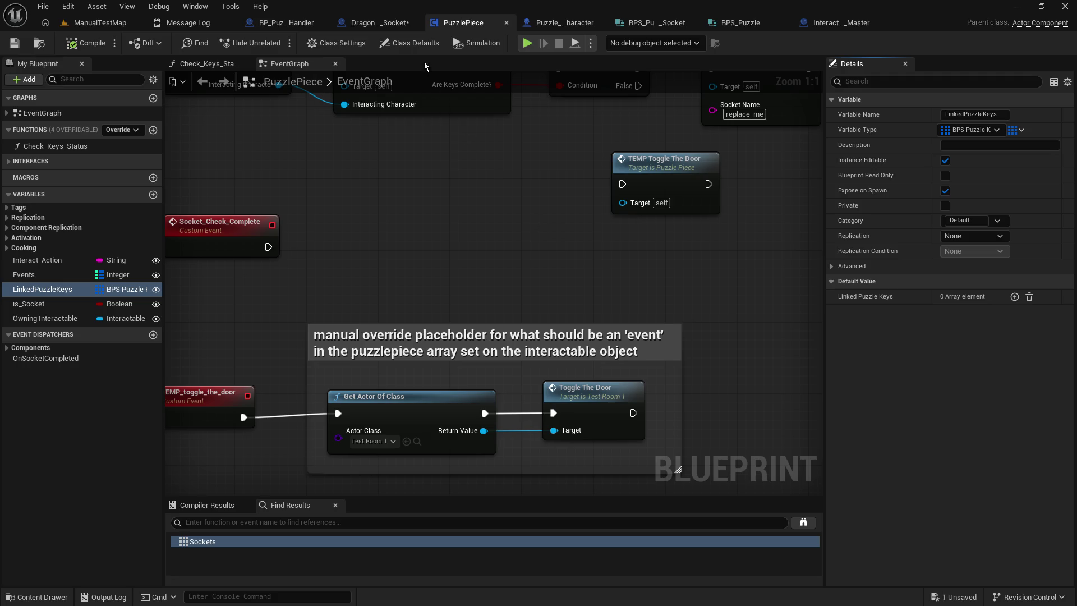
# Step: Save and recompile Dragon_Orb_Socket
pyautogui.click(382, 22)
pyautogui.click(14, 43)
pyautogui.click(81, 45)
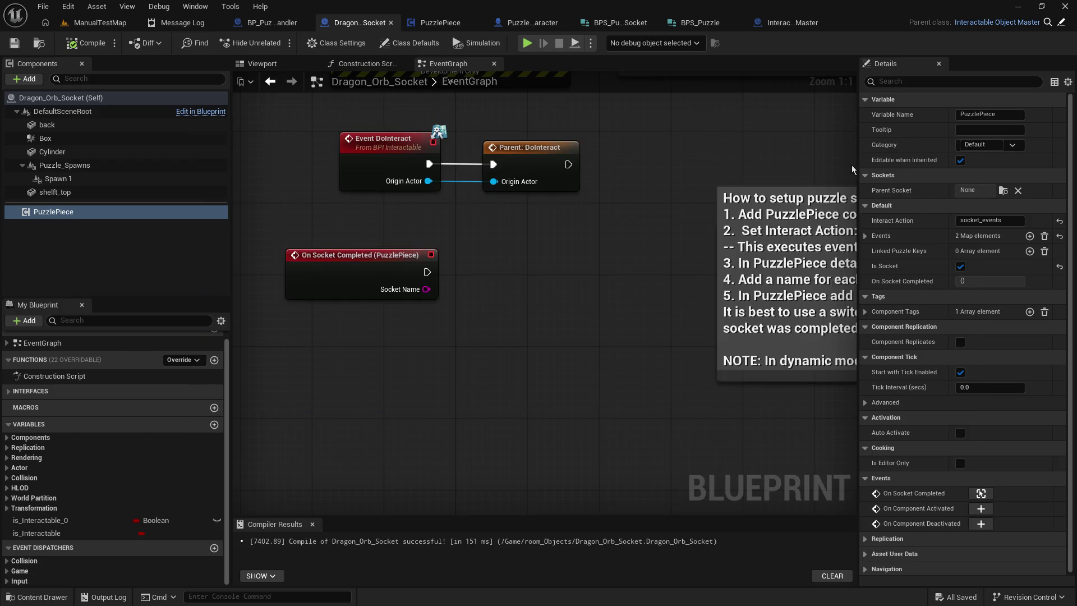
pyautogui.hotkey('alt', 'Tab')
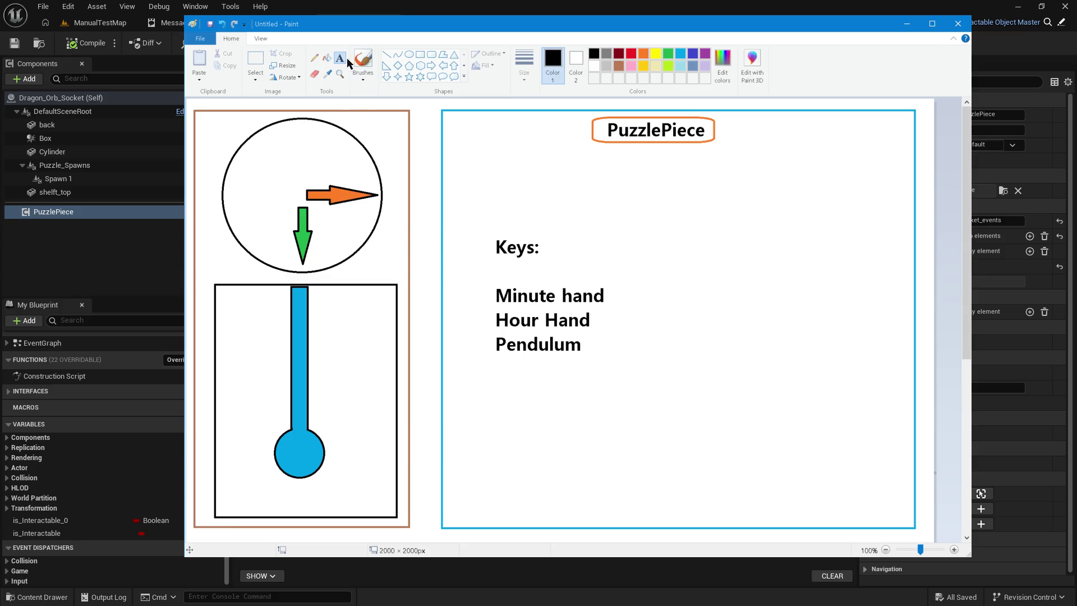
# Step: Try typing a 'Required Keys:' heading below PuzzlePiece, then discard it
pyautogui.click(482, 165)
pyautogui.write('Required Keys:')
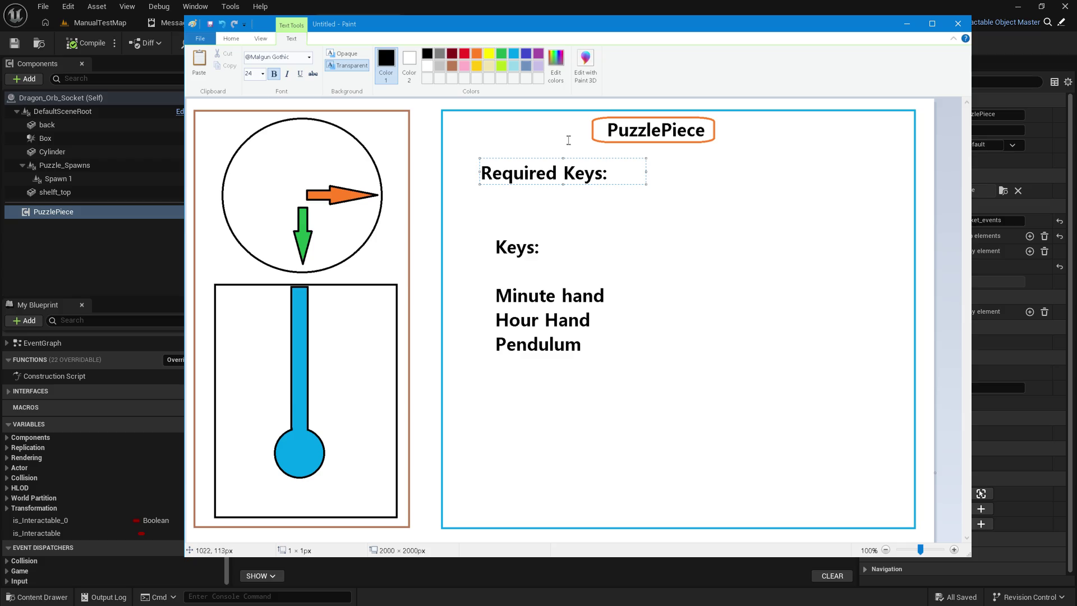
pyautogui.press('Return')
pyautogui.press('Escape')
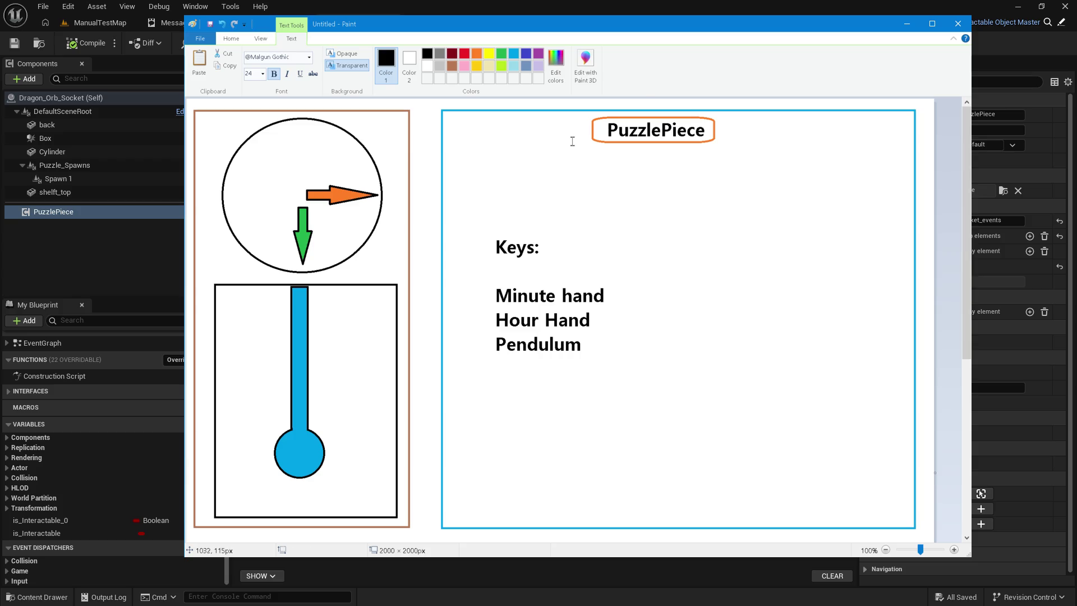
# Step: Move the key list up under PuzzlePiece and erase the old Keys: label
pyautogui.moveTo(486, 222); pyautogui.dragTo(630, 425)
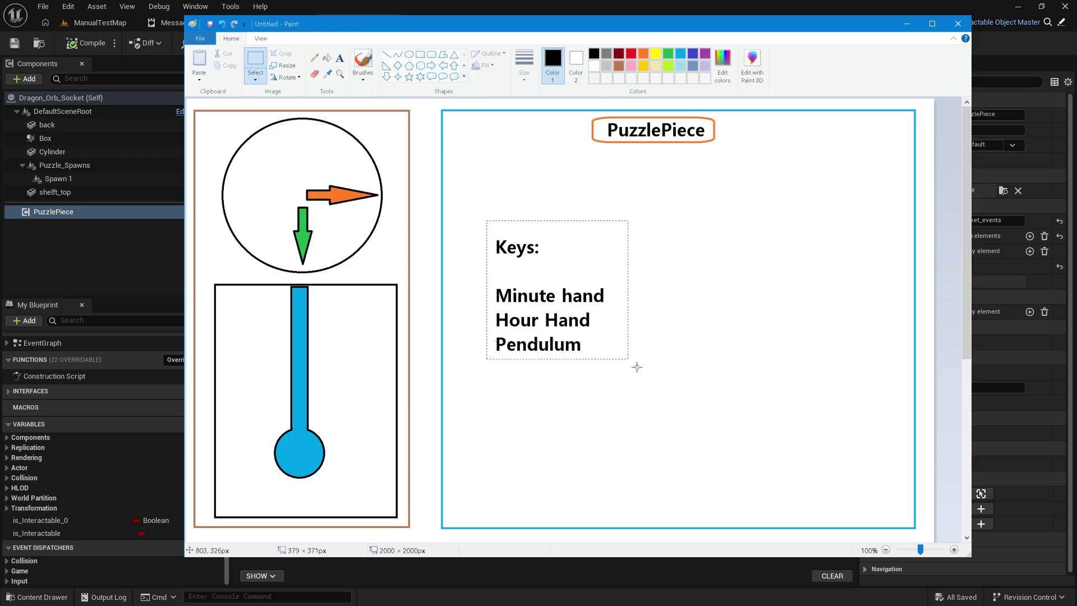
pyautogui.moveTo(526, 289)
pyautogui.mouseDown()
pyautogui.moveTo(510, 460)
pyautogui.moveTo(504, 441)
pyautogui.mouseUp()
pyautogui.moveTo(470, 369)
pyautogui.mouseDown()
pyautogui.moveTo(620, 521)
pyautogui.moveTo(471, 368)
pyautogui.moveTo(532, 410)
pyautogui.moveTo(507, 416)
pyautogui.mouseUp()
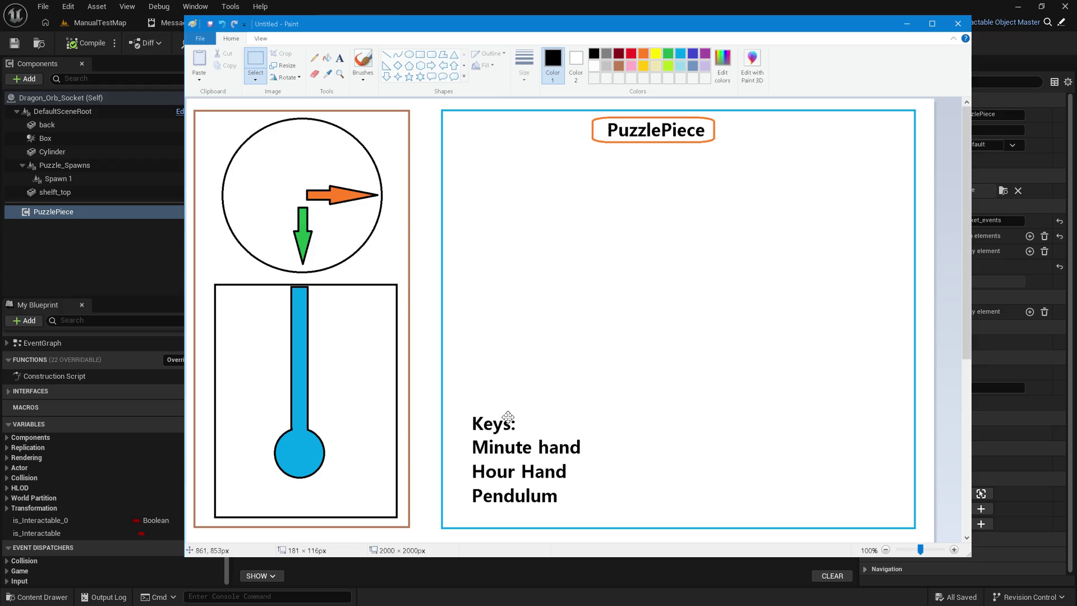
pyautogui.click(503, 356)
pyautogui.moveTo(471, 414); pyautogui.dragTo(609, 510)
pyautogui.moveTo(554, 483); pyautogui.dragTo(563, 227)
pyautogui.moveTo(473, 155); pyautogui.dragTo(530, 179)
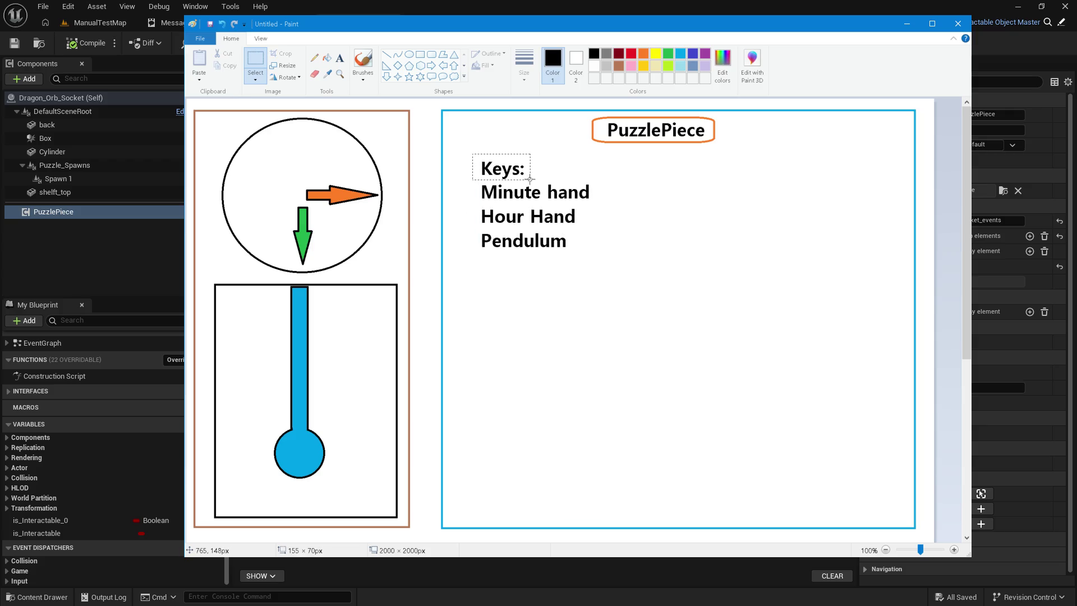
pyautogui.press('Delete')
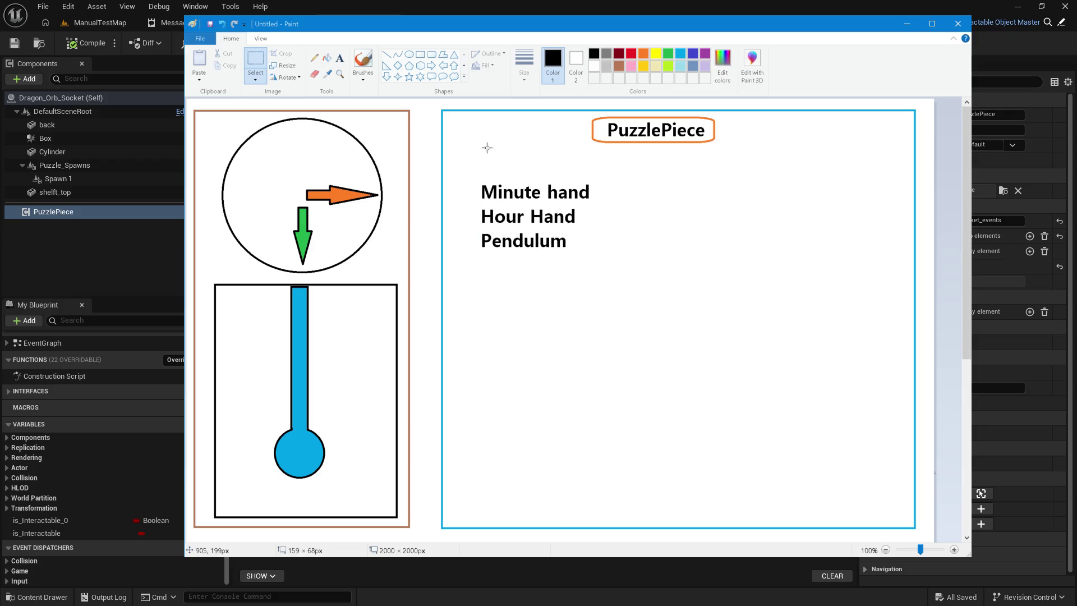
# Step: Add a 'Required Keys' heading above the key list and draw a right arrow beside Hour Hand
pyautogui.click(339, 58)
pyautogui.click(491, 160)
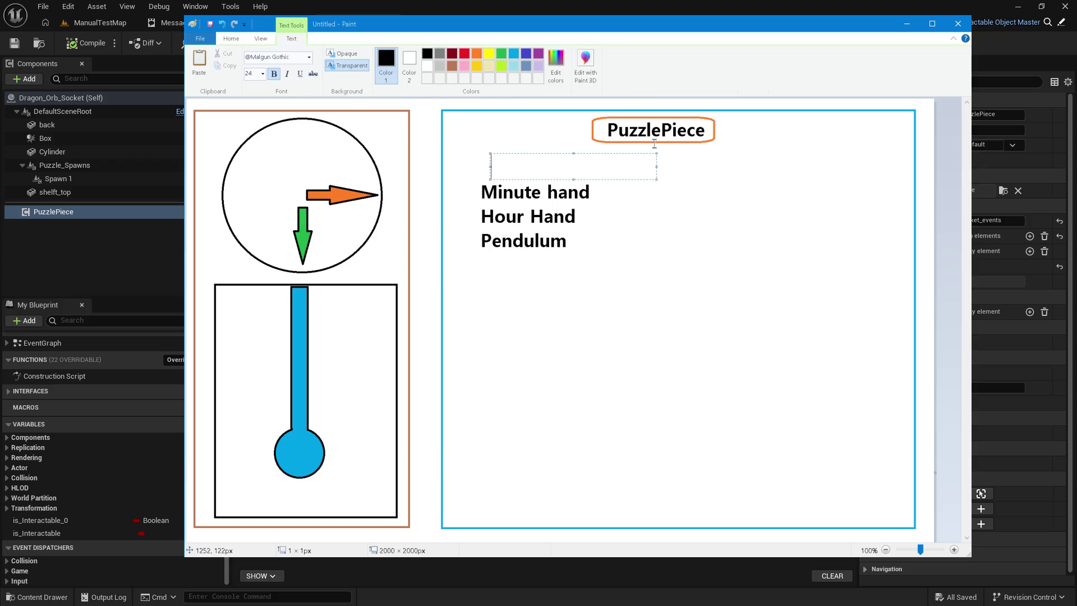
pyautogui.write('Required Keys:')
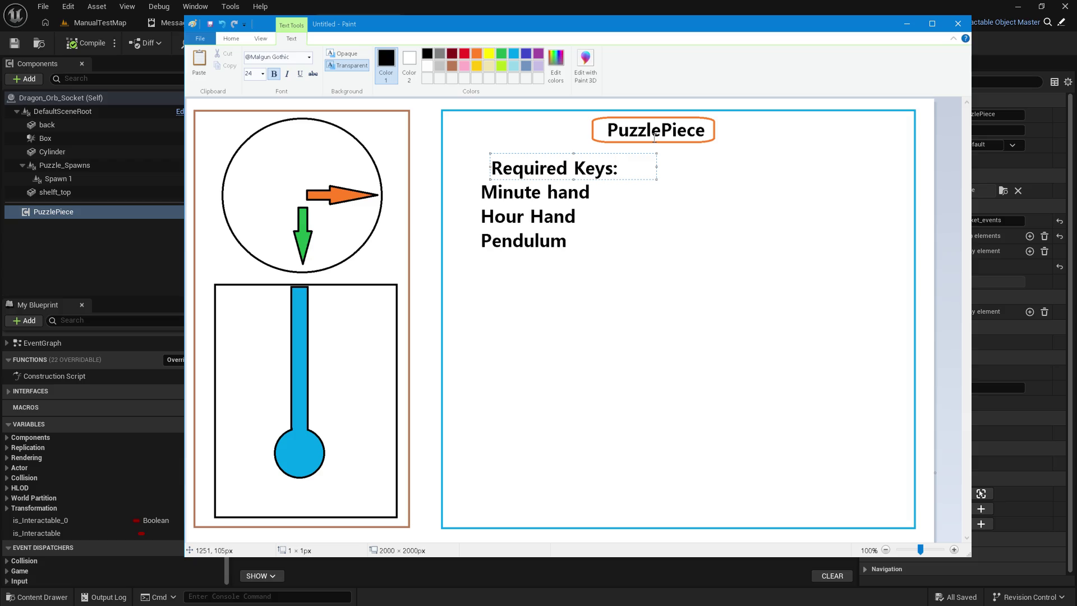
pyautogui.moveTo(638, 179); pyautogui.dragTo(628, 178)
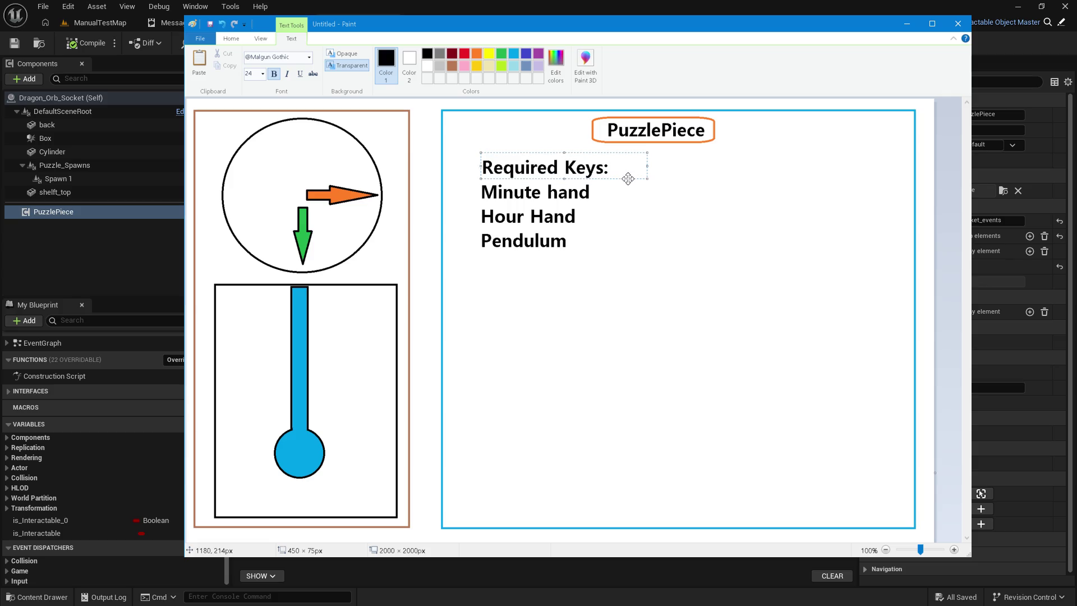
pyautogui.click(627, 223)
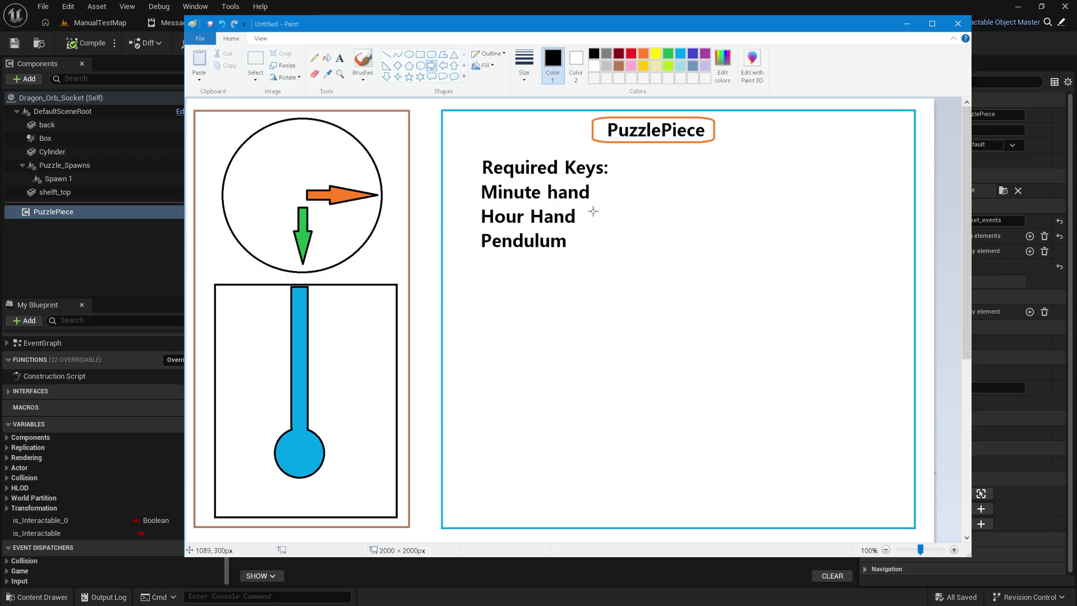
pyautogui.moveTo(587, 209)
pyautogui.mouseDown()
pyautogui.moveTo(654, 233)
pyautogui.moveTo(635, 221)
pyautogui.mouseUp()
# Step: Label the arrow's tip with 'Hour Hand Object'
pyautogui.click(475, 113)
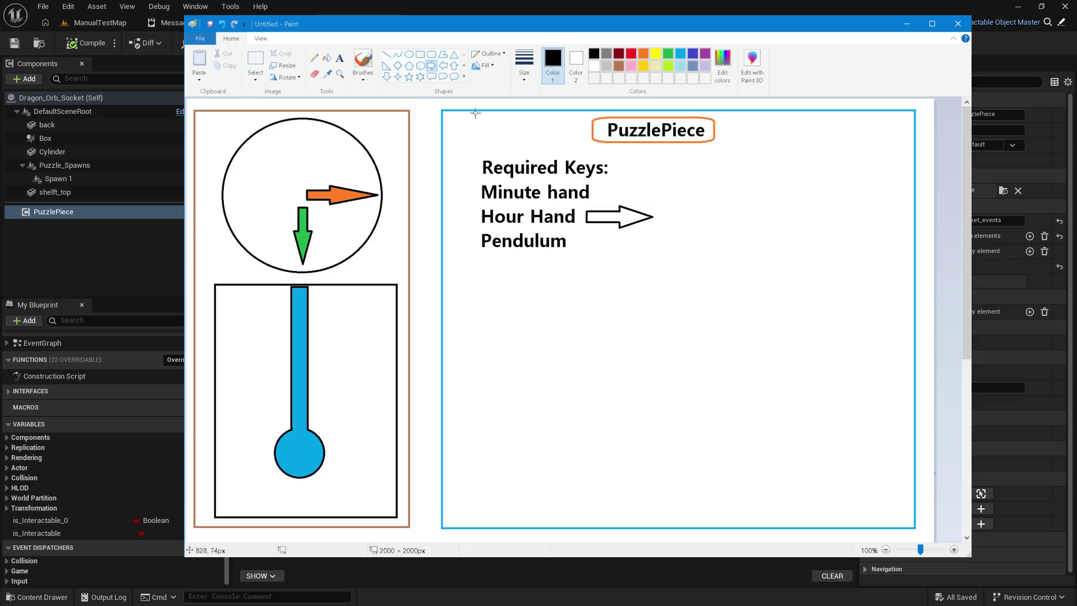
pyautogui.click(340, 58)
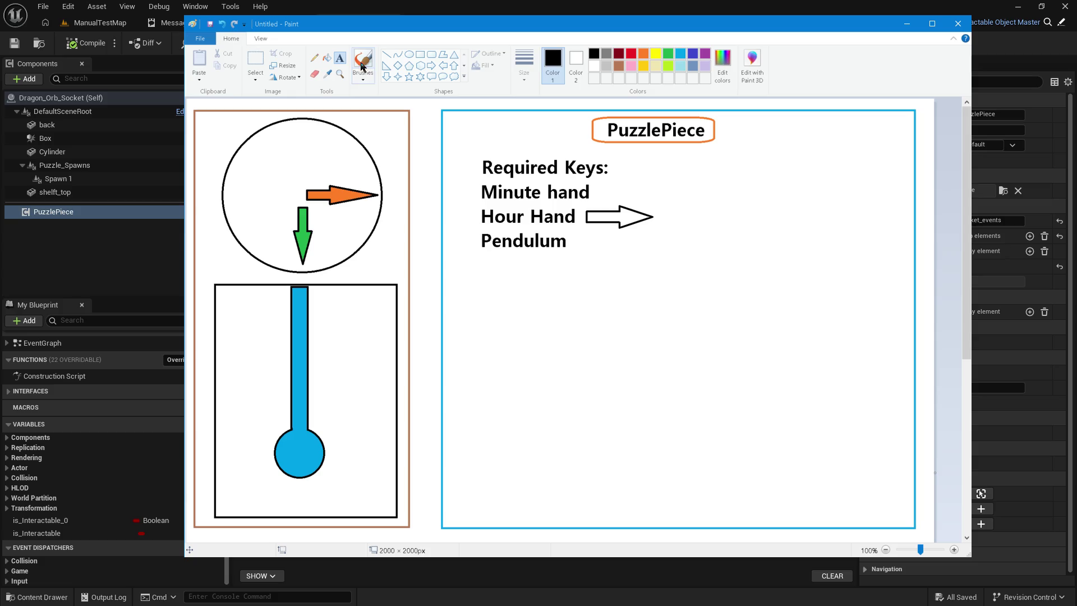
pyautogui.click(668, 215)
pyautogui.write('Hour Hand ')
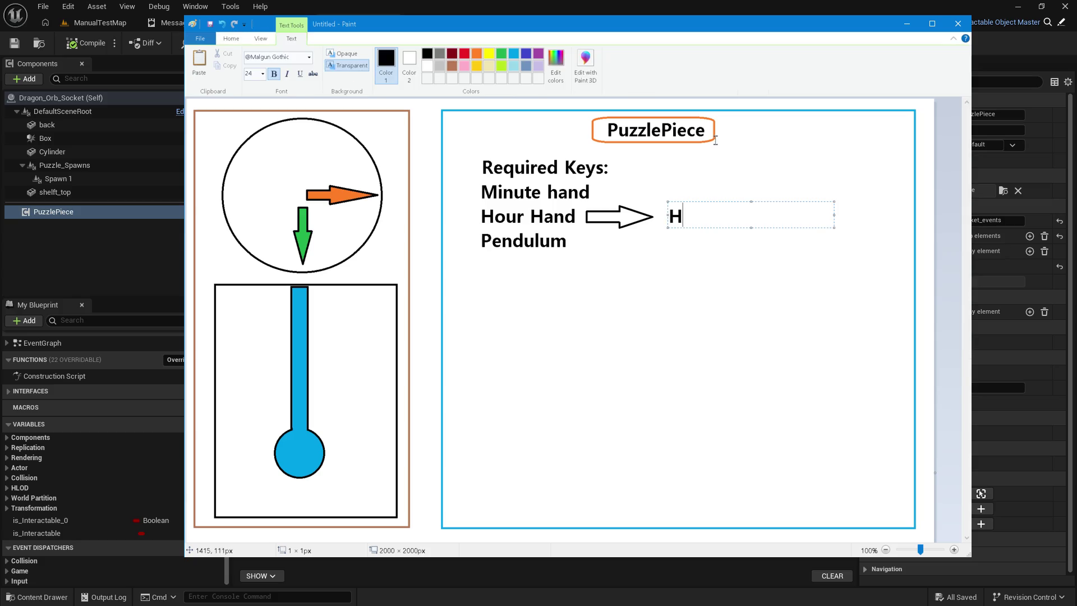
pyautogui.write('Object')
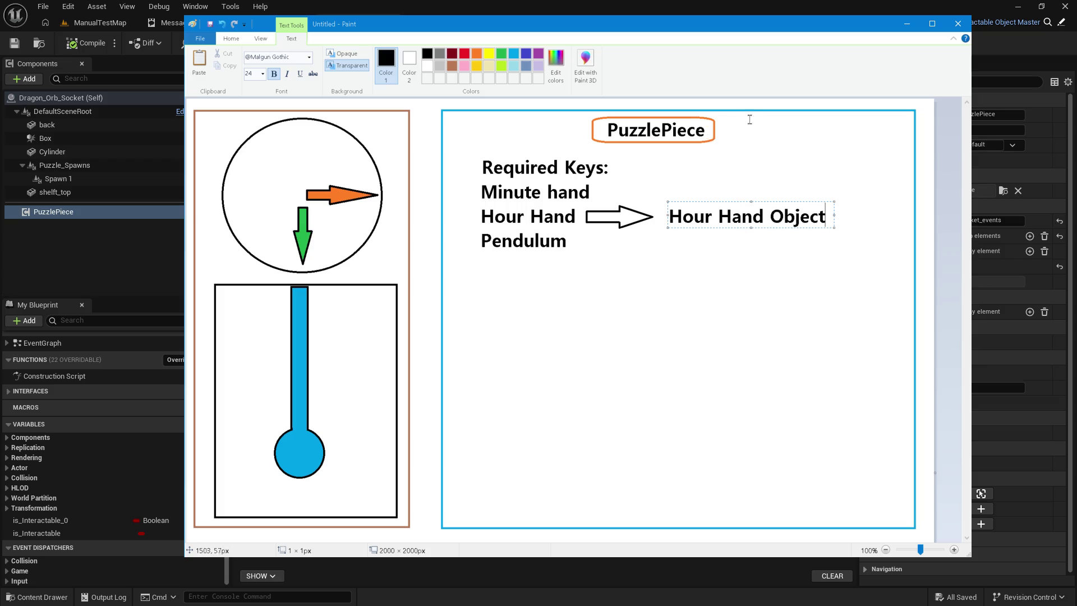
pyautogui.click(759, 320)
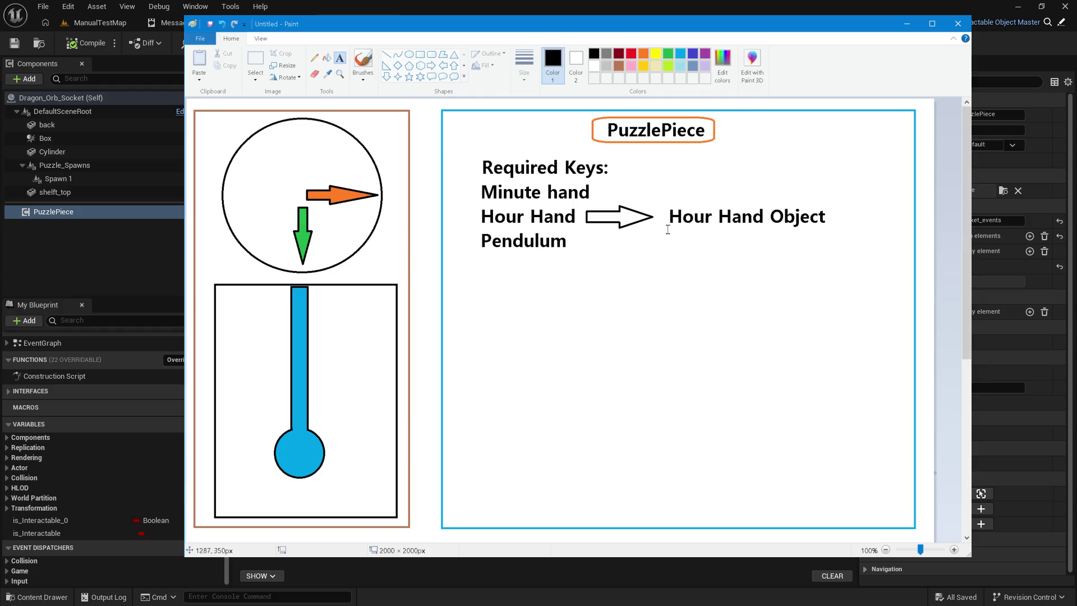
# Step: Nudge the Hour Hand Object label slightly left toward the arrow
pyautogui.click(420, 54)
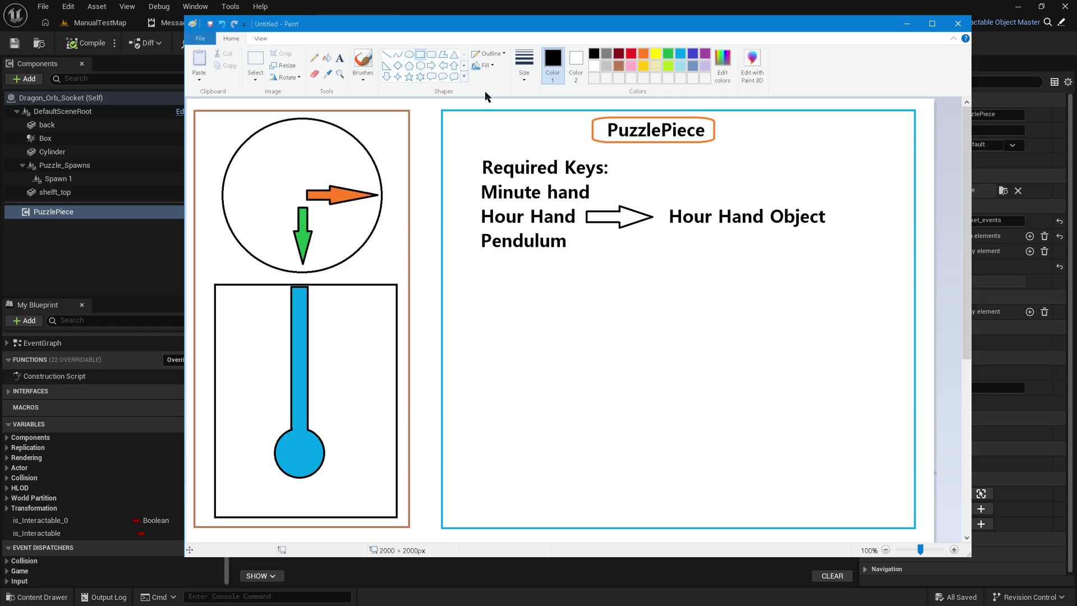
pyautogui.click(259, 59)
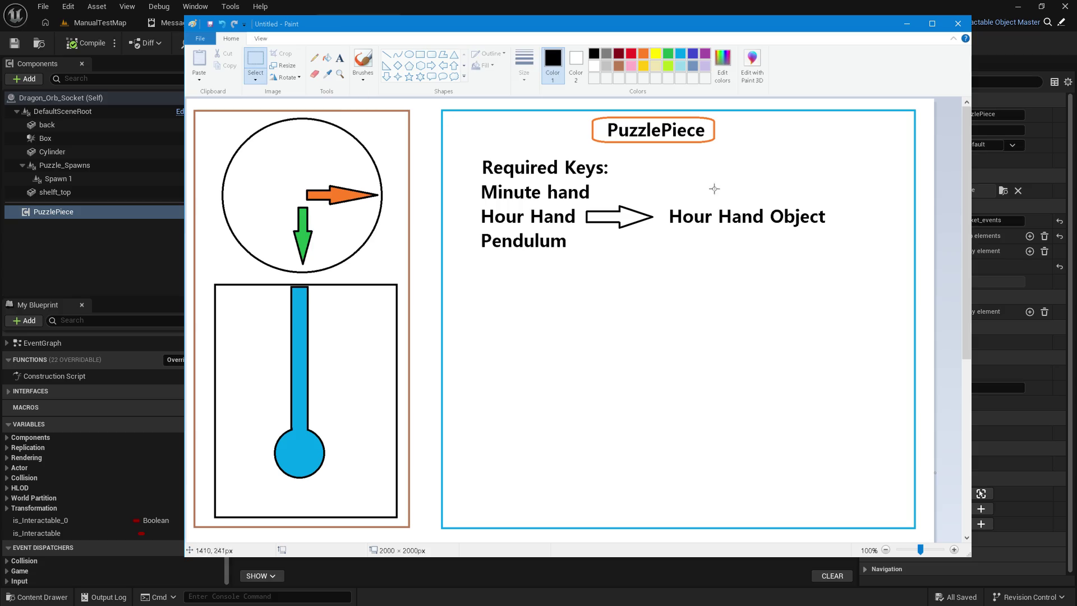
pyautogui.moveTo(663, 206); pyautogui.dragTo(808, 217)
pyautogui.click(722, 260)
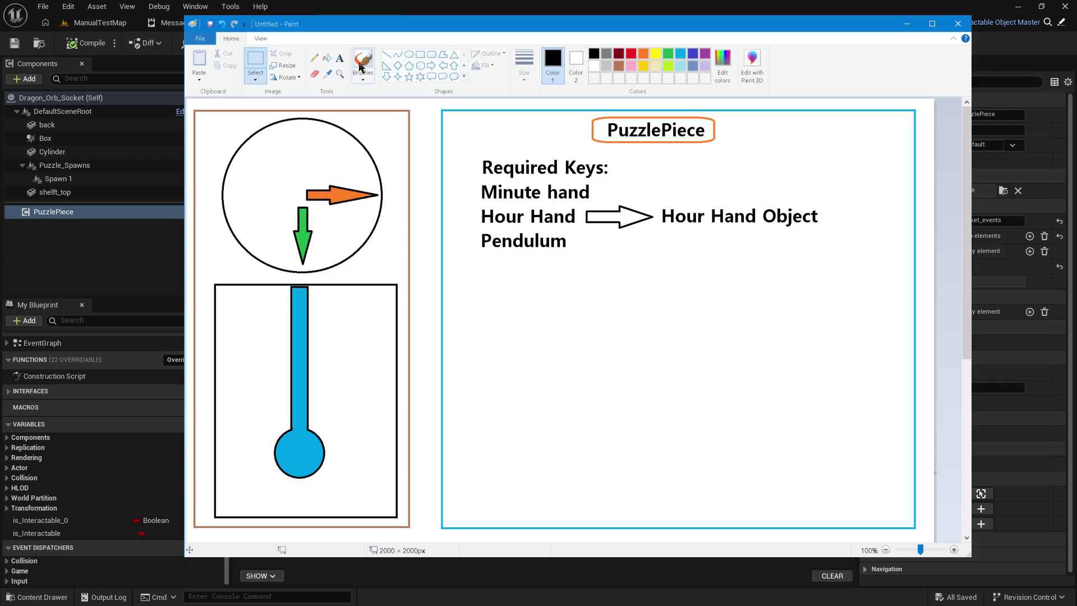
# Step: Add a 'Needed Object' label with a right-pointing arrow beside it
pyautogui.click(339, 57)
pyautogui.click(495, 339)
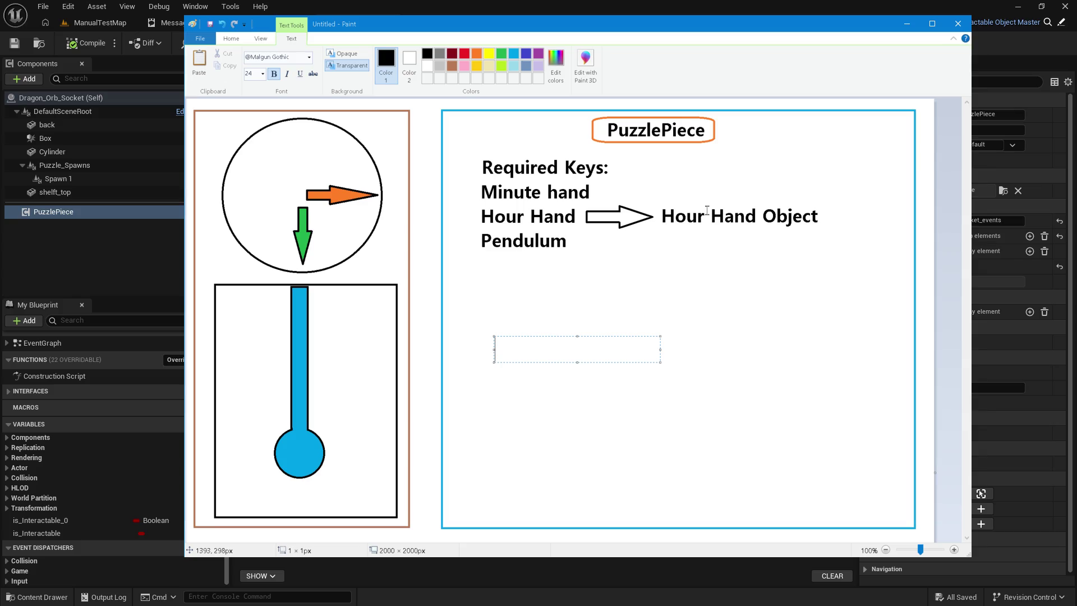
pyautogui.write('Needed ')
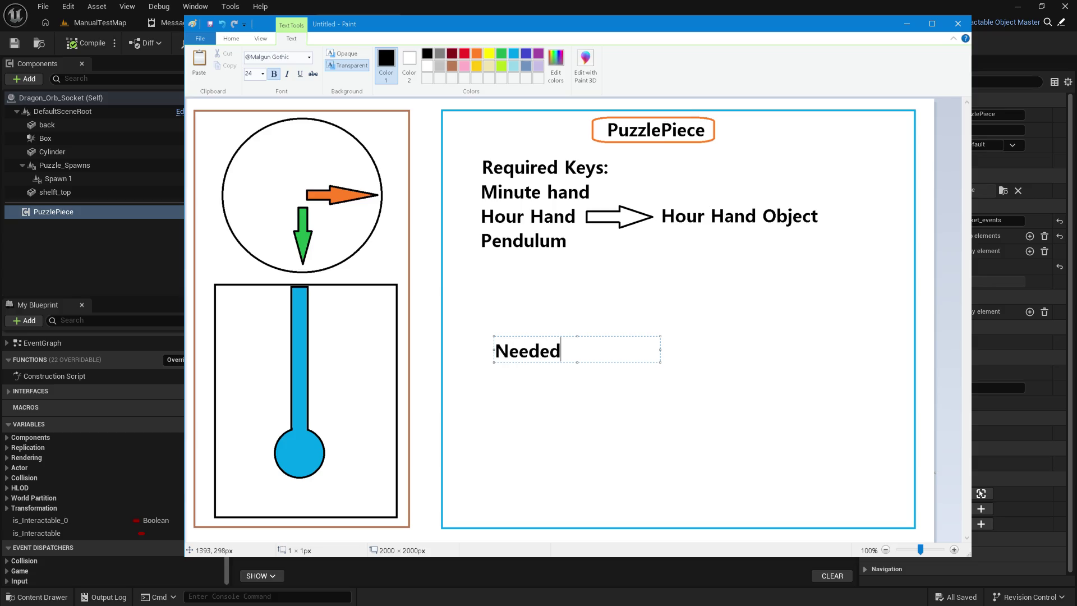
pyautogui.write('Object')
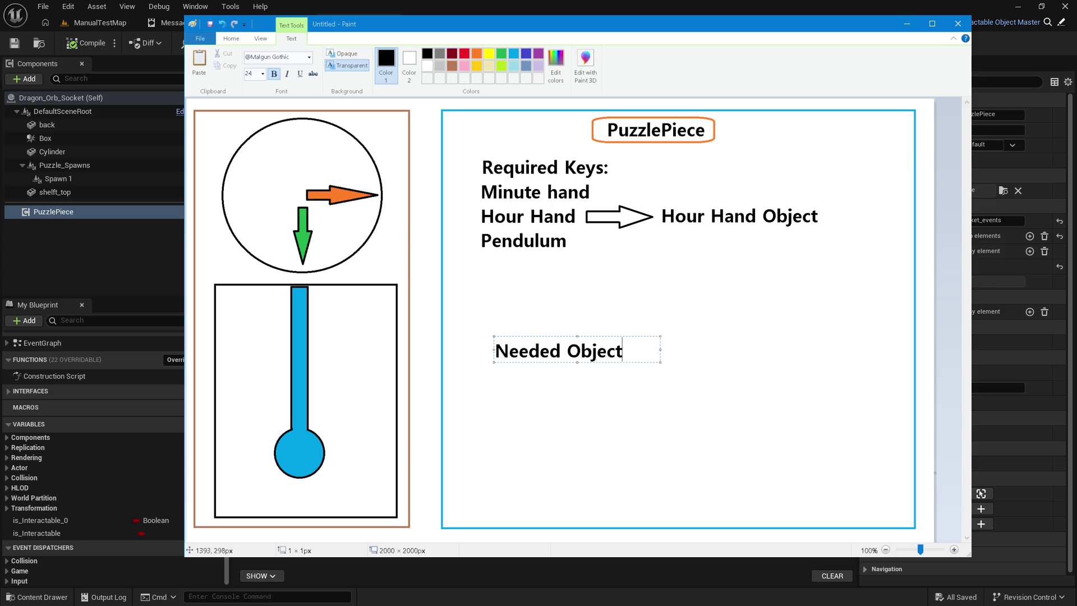
pyautogui.click(708, 211)
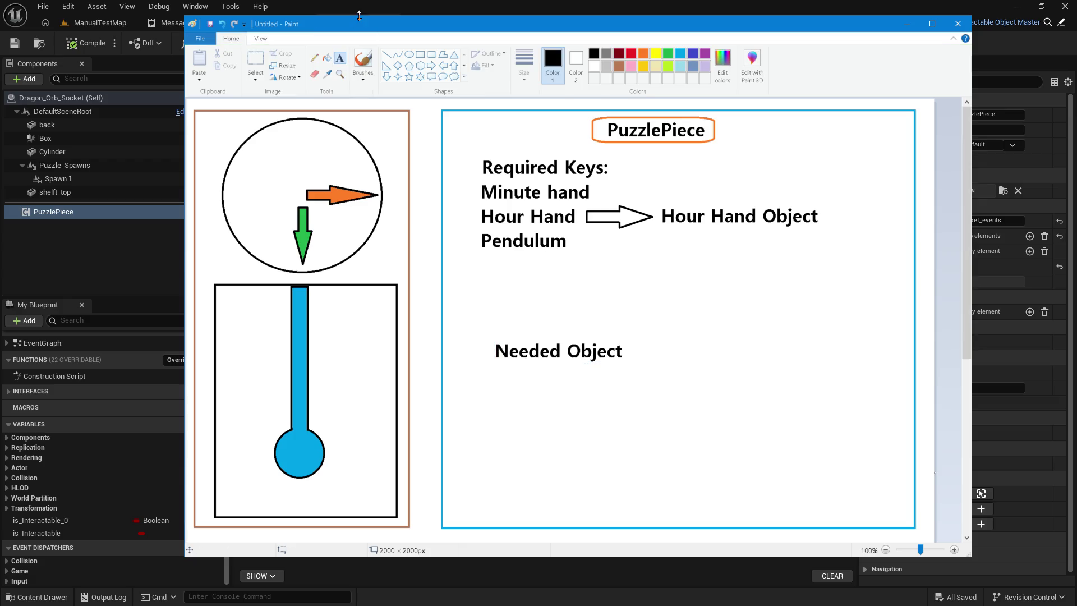
pyautogui.click(435, 66)
pyautogui.moveTo(628, 337)
pyautogui.mouseDown()
pyautogui.moveTo(728, 374)
pyautogui.moveTo(696, 355)
pyautogui.mouseUp()
pyautogui.click(667, 331)
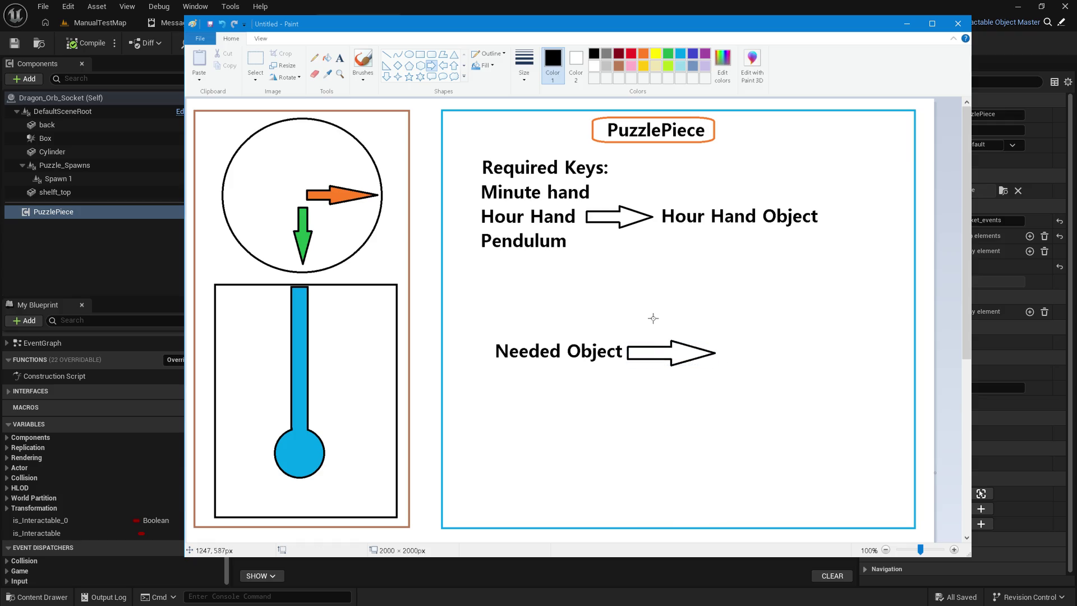
# Step: Create a text box right of the arrow with 'Object TypeA' repeated on four lines
pyautogui.click(340, 58)
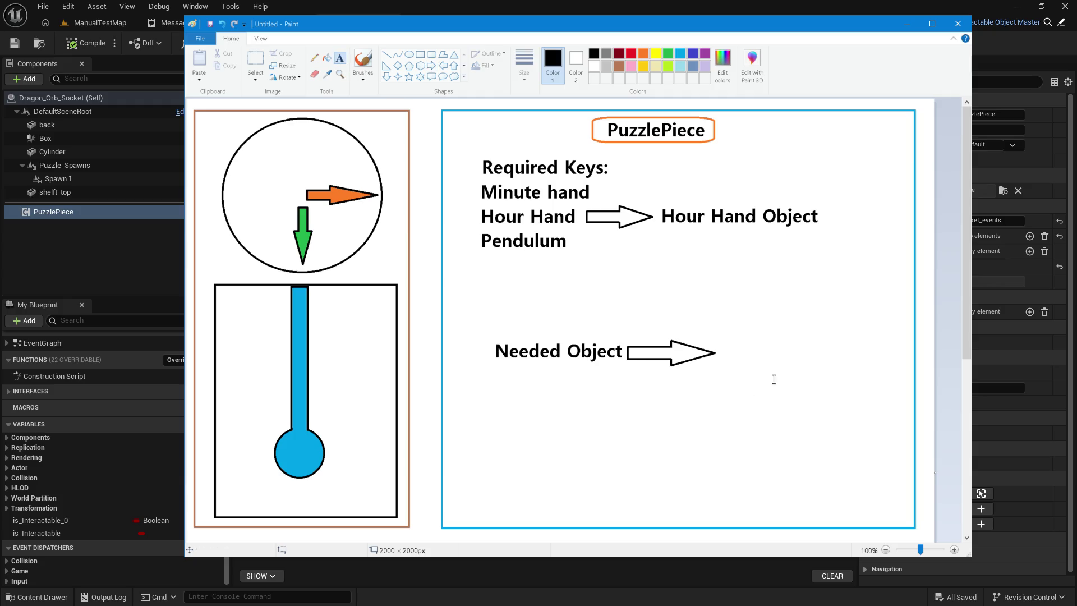
pyautogui.moveTo(738, 339); pyautogui.dragTo(900, 333)
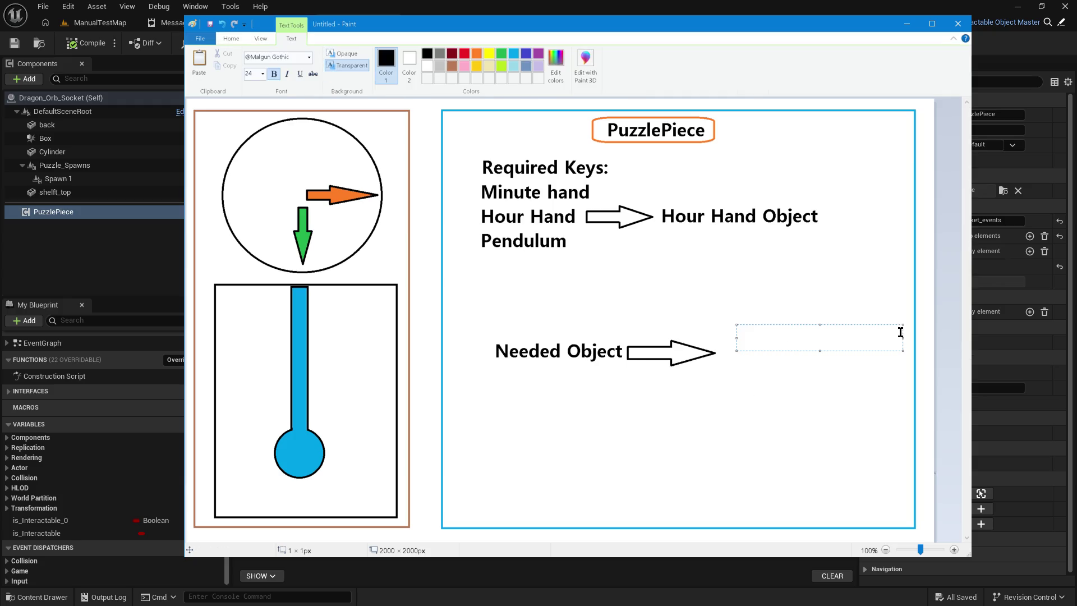
pyautogui.write('Ov')
pyautogui.press('BackSpace')
pyautogui.write('bject')
pyautogui.write(' TypeA')
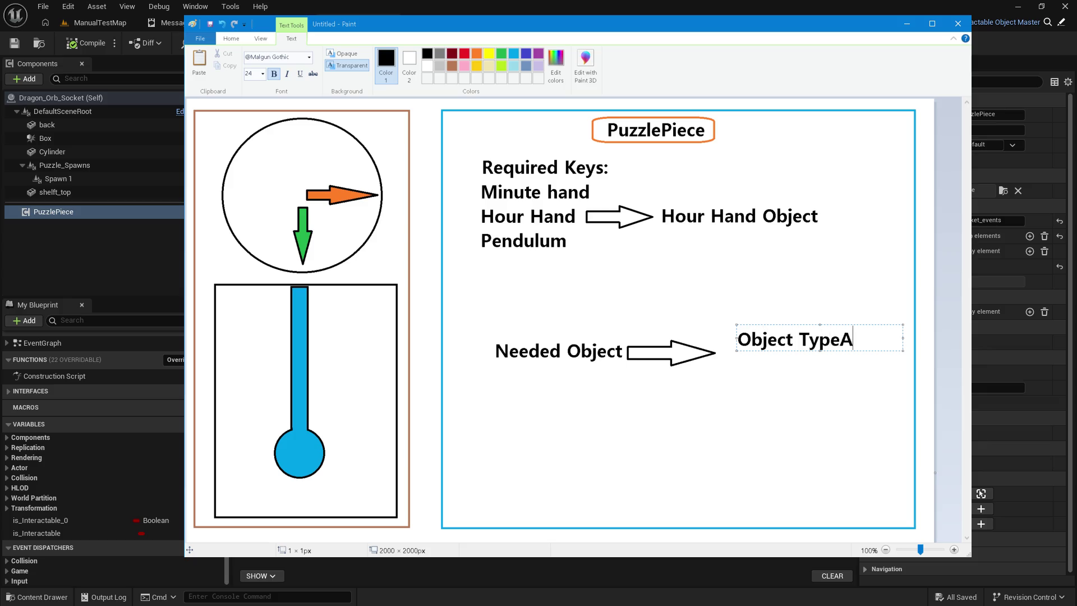
pyautogui.press('Return')
pyautogui.hotkey('ctrl', 'a')
pyautogui.hotkey('ctrl', 'c')
pyautogui.hotkey('ctrl', 'v')
pyautogui.hotkey('ctrl', 'v')
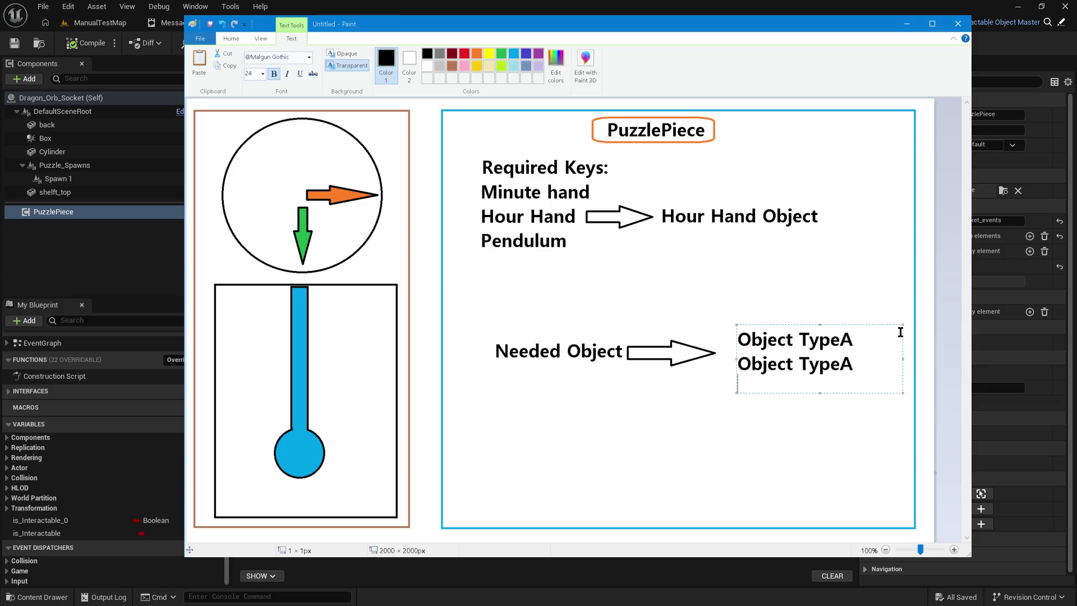
pyautogui.hotkey('ctrl', 'v')
pyautogui.hotkey('ctrl', 'v')
# Step: Change the copies to Object TypeB, TypeC and TypeD and move the list up-left
pyautogui.press('End')
pyautogui.press('BackSpace')
pyautogui.write('B')
pyautogui.press('Down')
pyautogui.press('BackSpace')
pyautogui.write('C')
pyautogui.press('Down')
pyautogui.press('BackSpace')
pyautogui.write('D')
pyautogui.click(778, 326)
pyautogui.moveTo(775, 324); pyautogui.dragTo(761, 300)
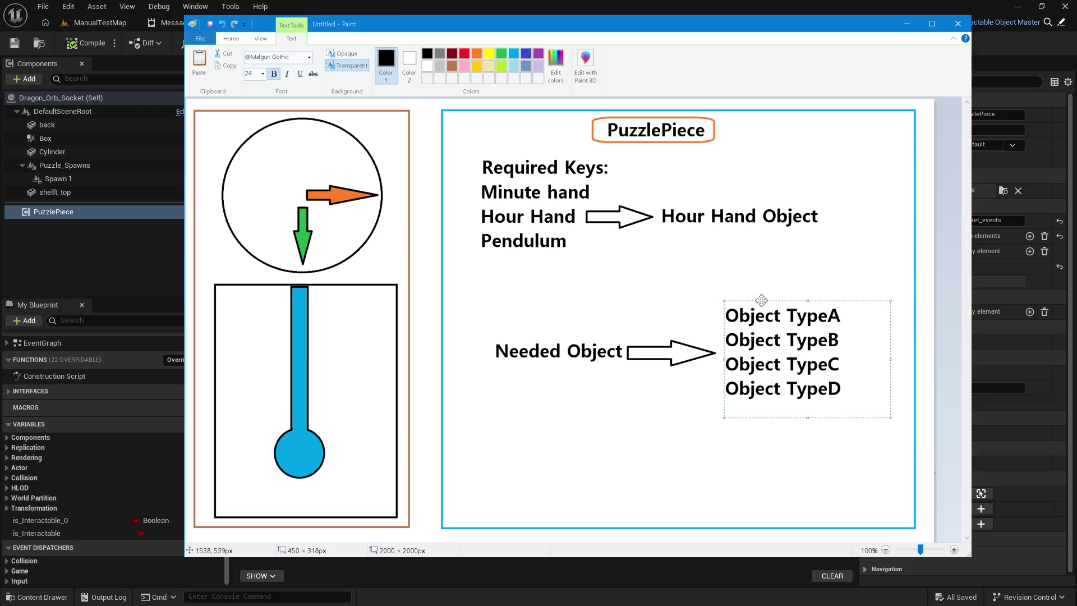
# Step: Commit the Object Type list and shift the Needed Object label, arrow and list left
pyautogui.click(662, 404)
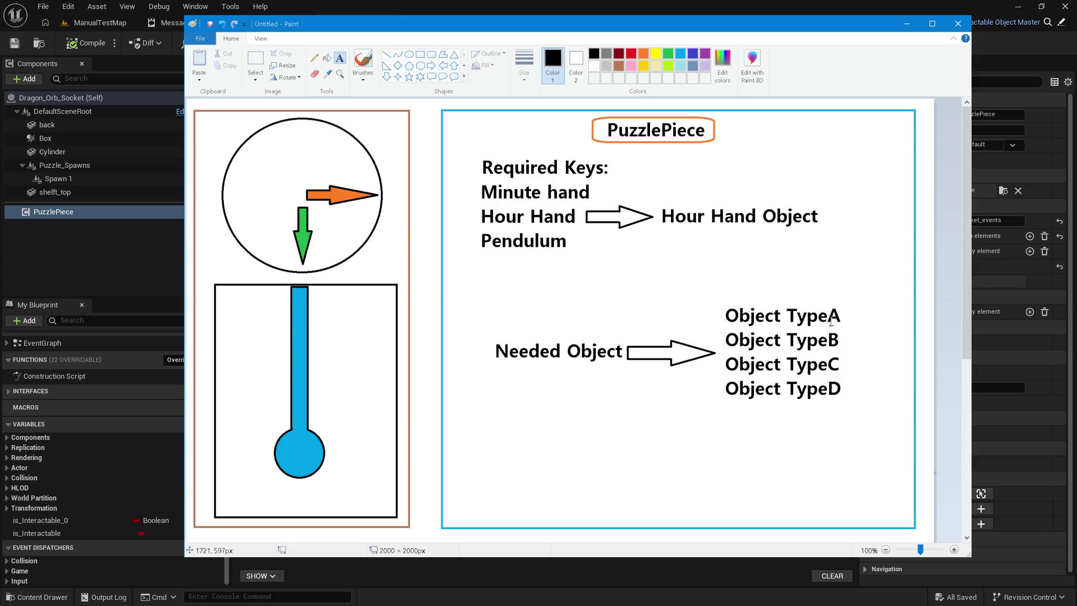
pyautogui.click(255, 60)
pyautogui.moveTo(486, 271); pyautogui.dragTo(863, 460)
pyautogui.moveTo(778, 372)
pyautogui.mouseDown()
pyautogui.moveTo(759, 351)
pyautogui.moveTo(762, 381)
pyautogui.mouseUp()
pyautogui.click(747, 258)
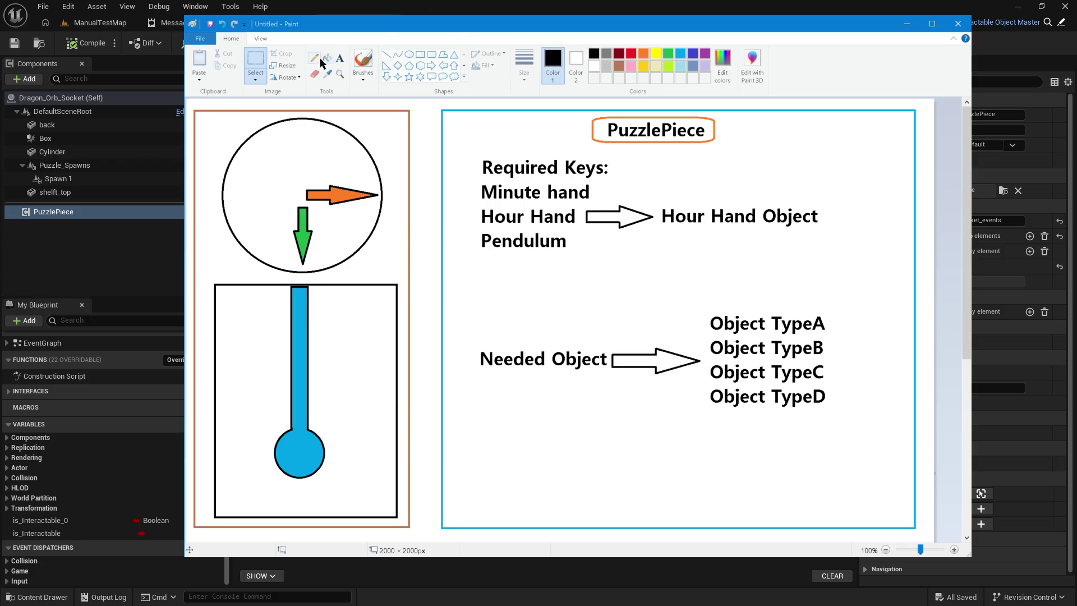
pyautogui.click(339, 58)
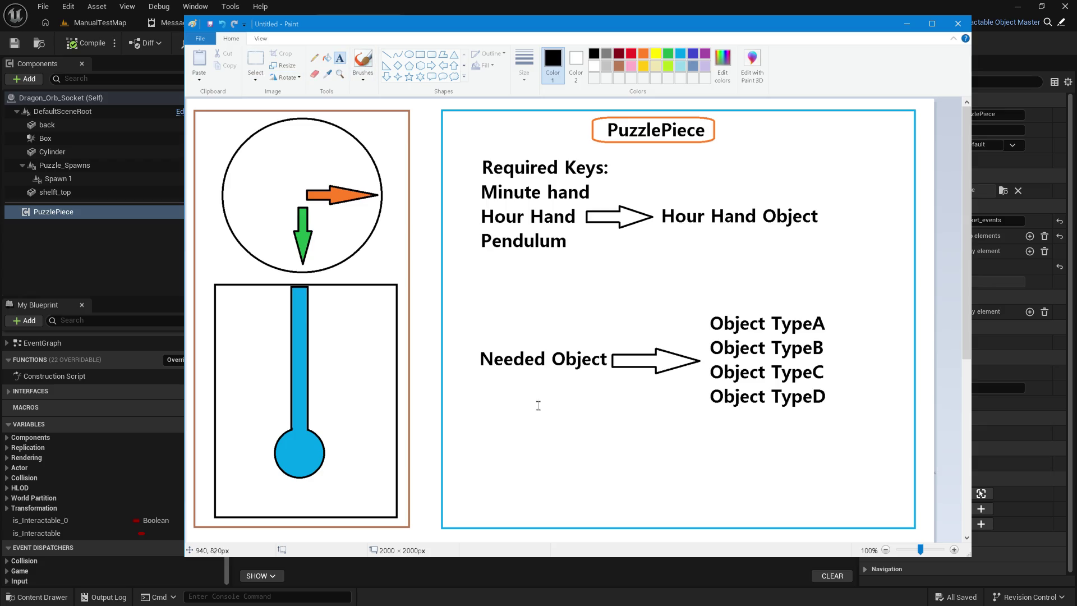
# Step: Add a 'KeyCard Reader' label below the Needed Object group with a right arrow beside it
pyautogui.click(477, 425)
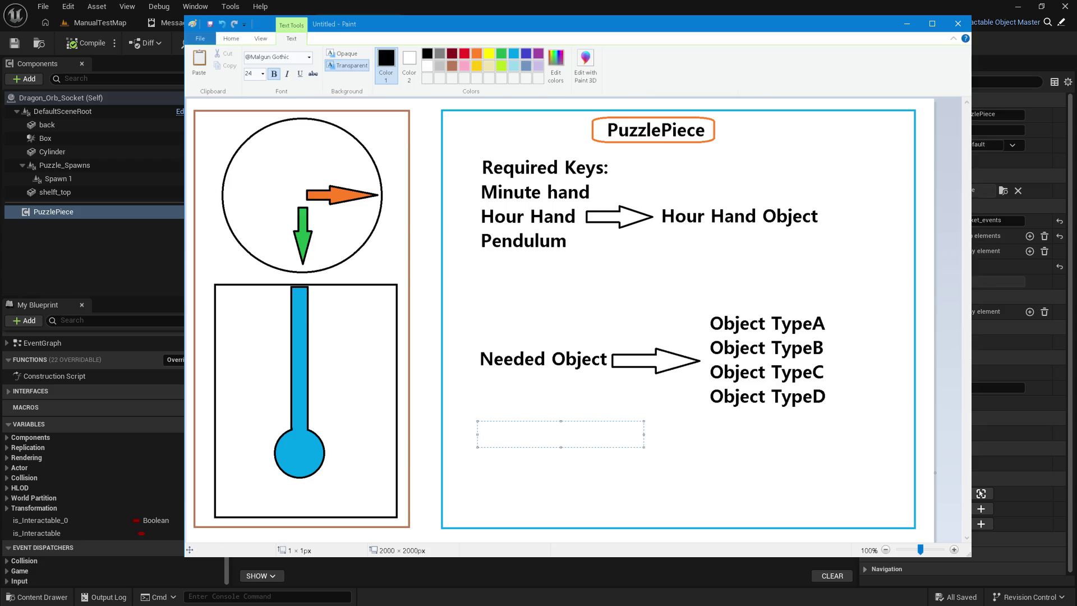
pyautogui.write('KeyCard Access')
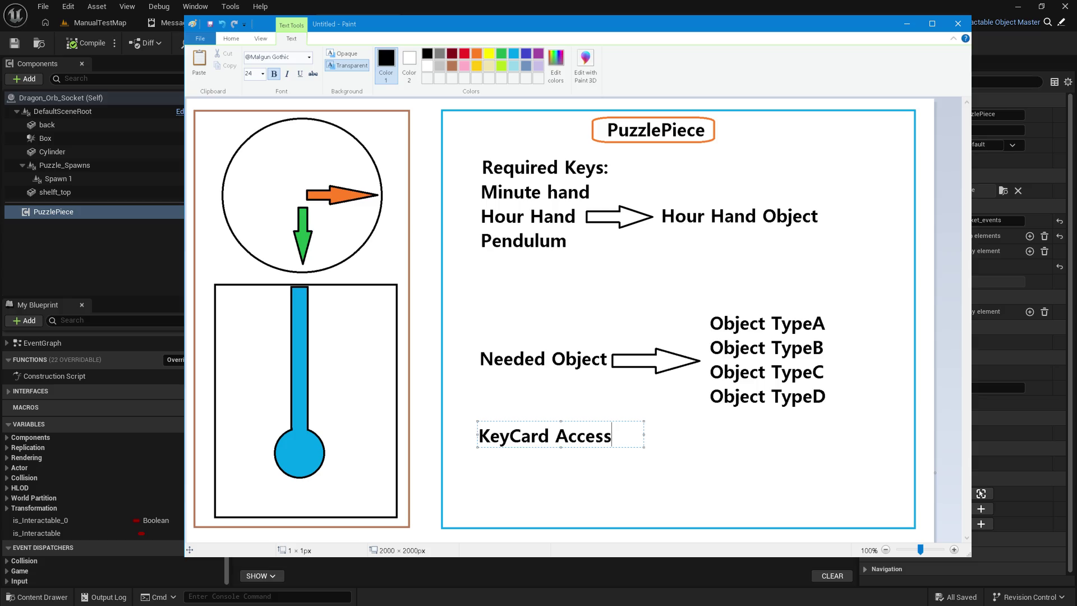
pyautogui.click(587, 271)
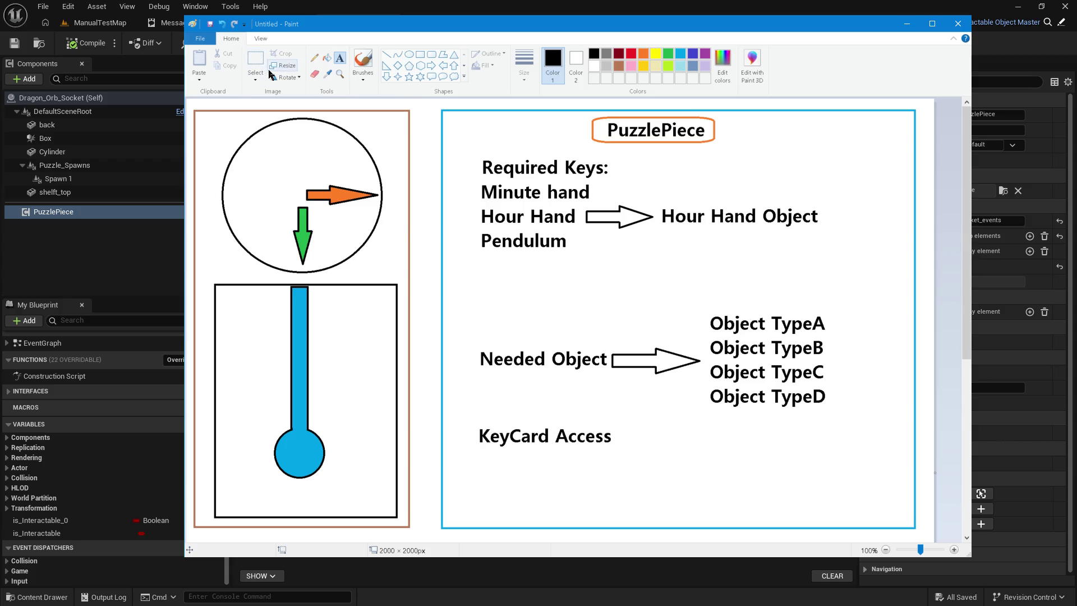
pyautogui.hotkey('ctrl', 'z')
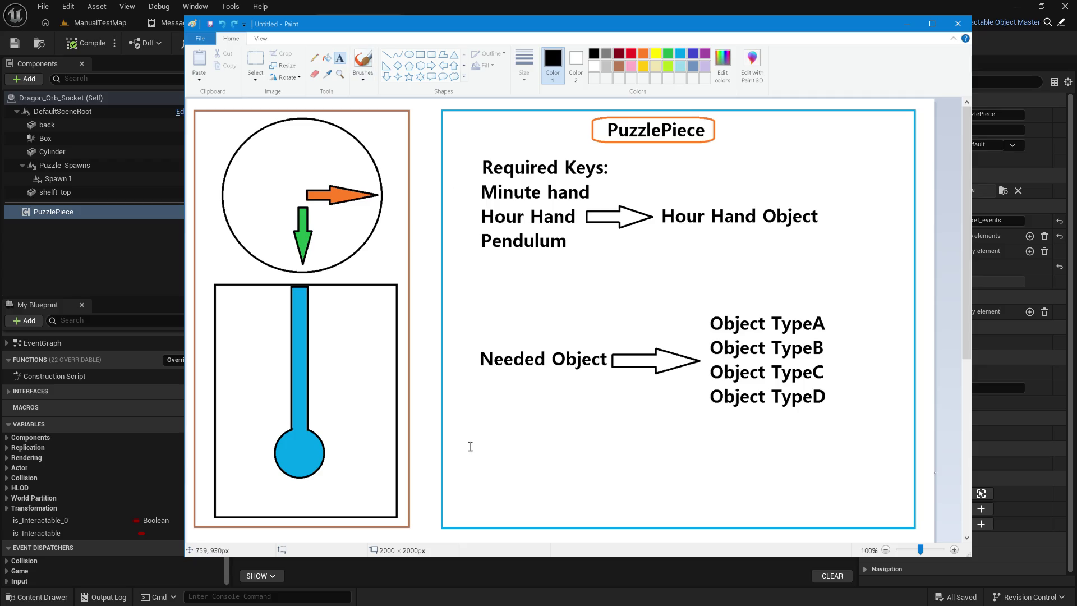
pyautogui.click(469, 433)
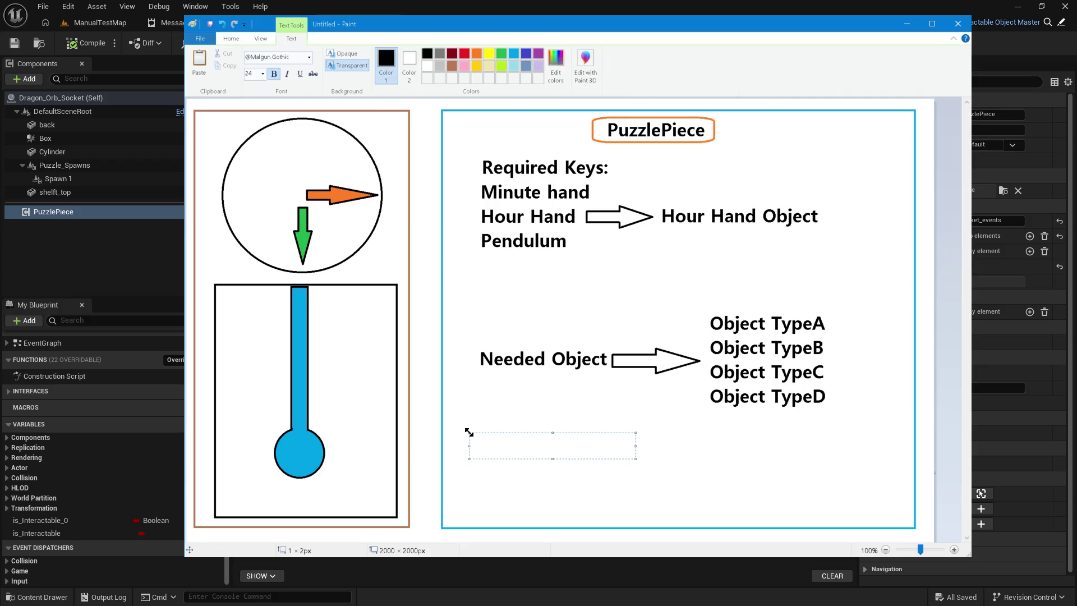
pyautogui.write('KeyCard ')
pyautogui.write('Reader')
pyautogui.press('Return')
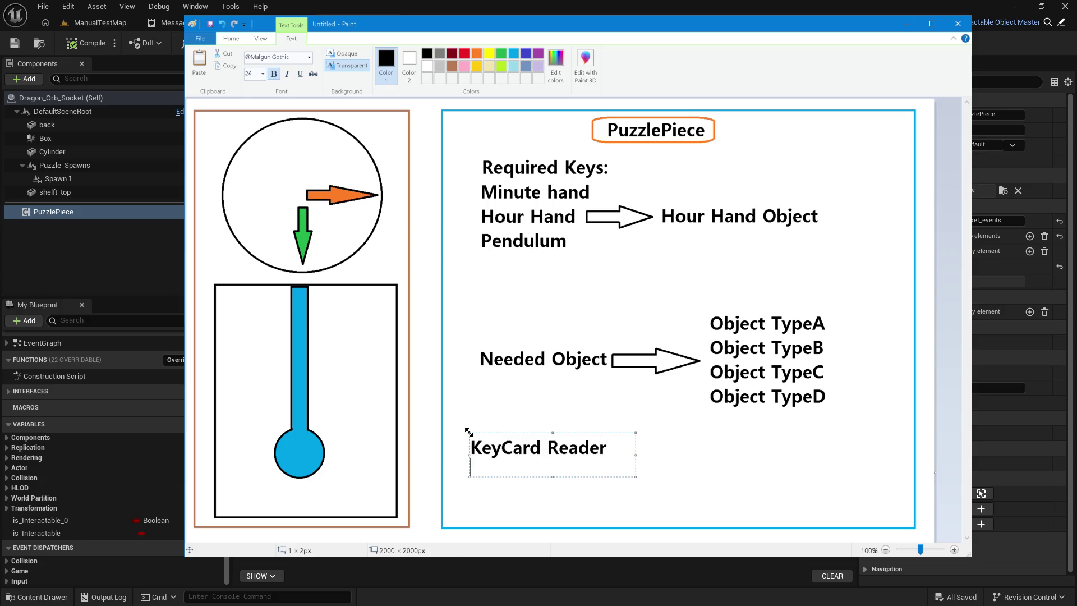
pyautogui.click(497, 263)
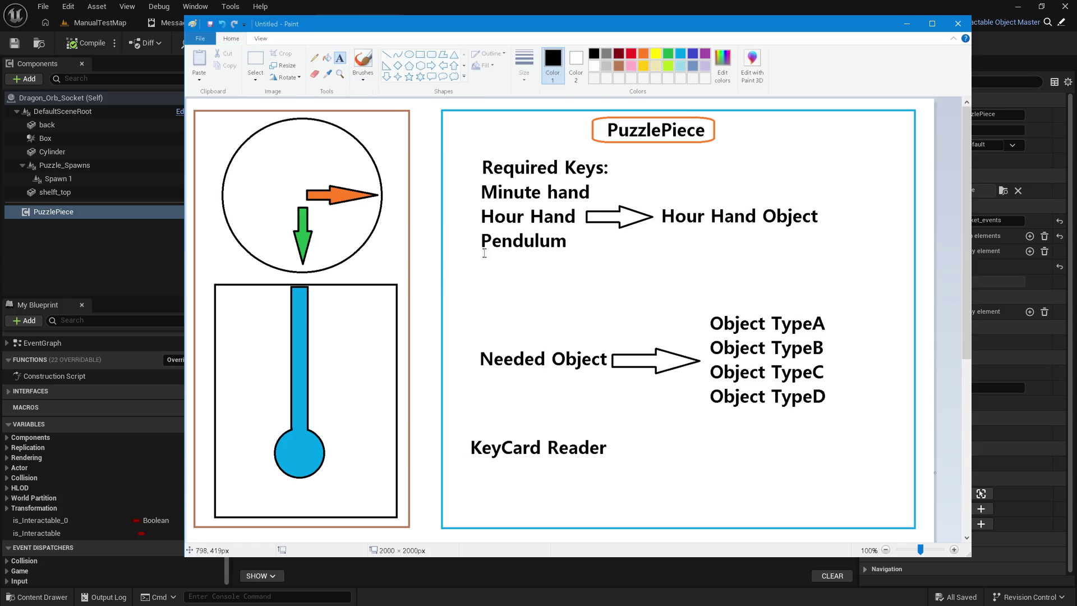
pyautogui.click(431, 66)
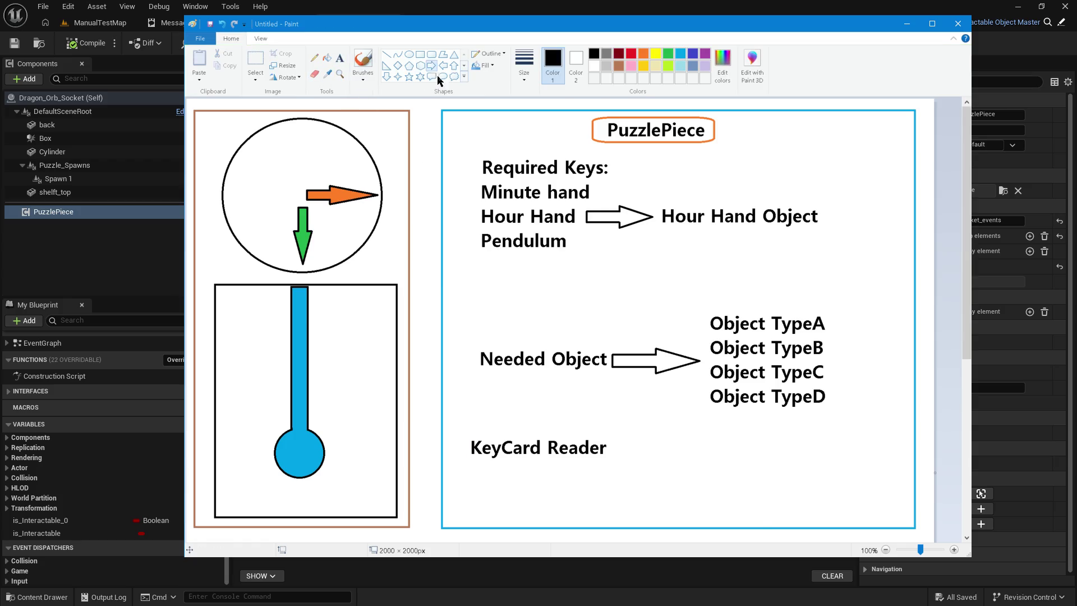
pyautogui.moveTo(615, 430)
pyautogui.mouseDown()
pyautogui.moveTo(634, 446)
pyautogui.moveTo(696, 446)
pyautogui.moveTo(651, 448)
pyautogui.mouseUp()
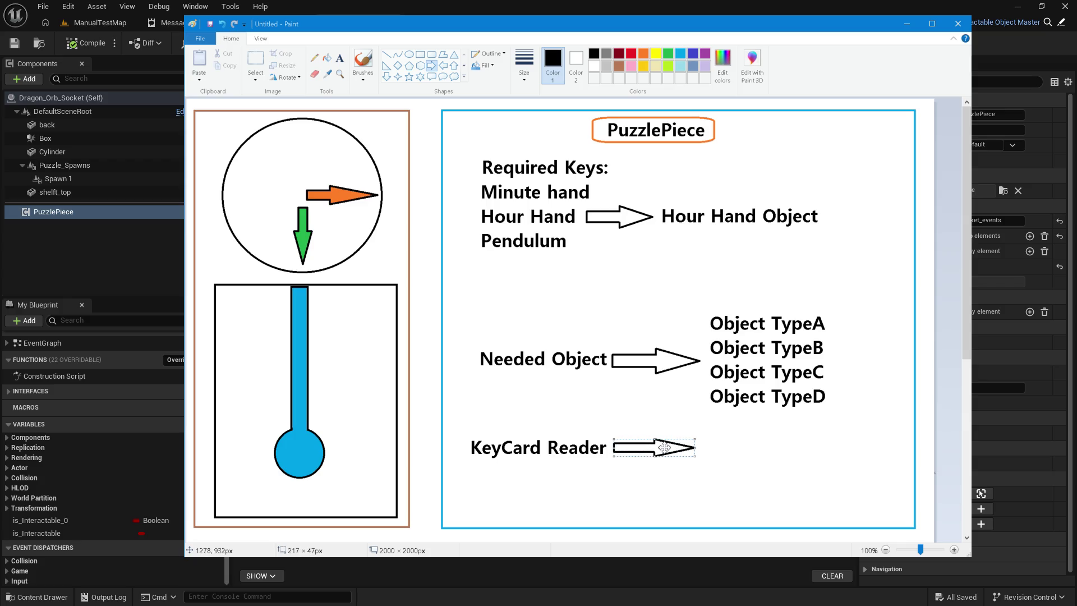
# Step: Move the Needed Object group down and KeyCard Reader with its arrow up under the required keys
pyautogui.click(255, 58)
pyautogui.moveTo(457, 298)
pyautogui.mouseDown()
pyautogui.moveTo(859, 423)
pyautogui.moveTo(813, 401)
pyautogui.moveTo(798, 413)
pyautogui.moveTo(805, 422)
pyautogui.mouseUp()
pyautogui.scroll(-4, 803, 393)
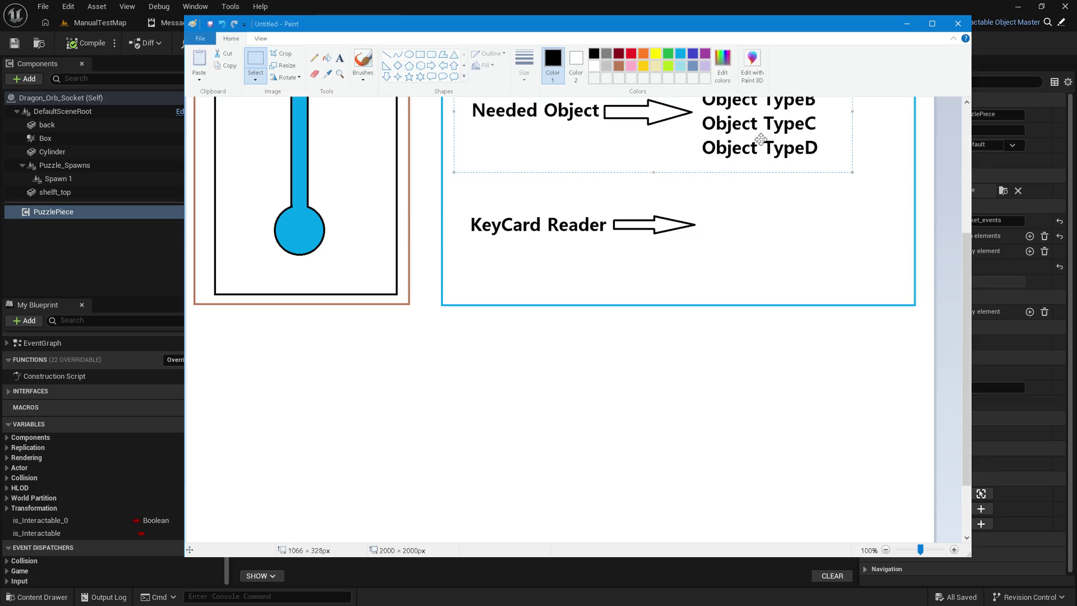
pyautogui.moveTo(766, 139); pyautogui.dragTo(711, 486)
pyautogui.moveTo(749, 276); pyautogui.dragTo(749, 443)
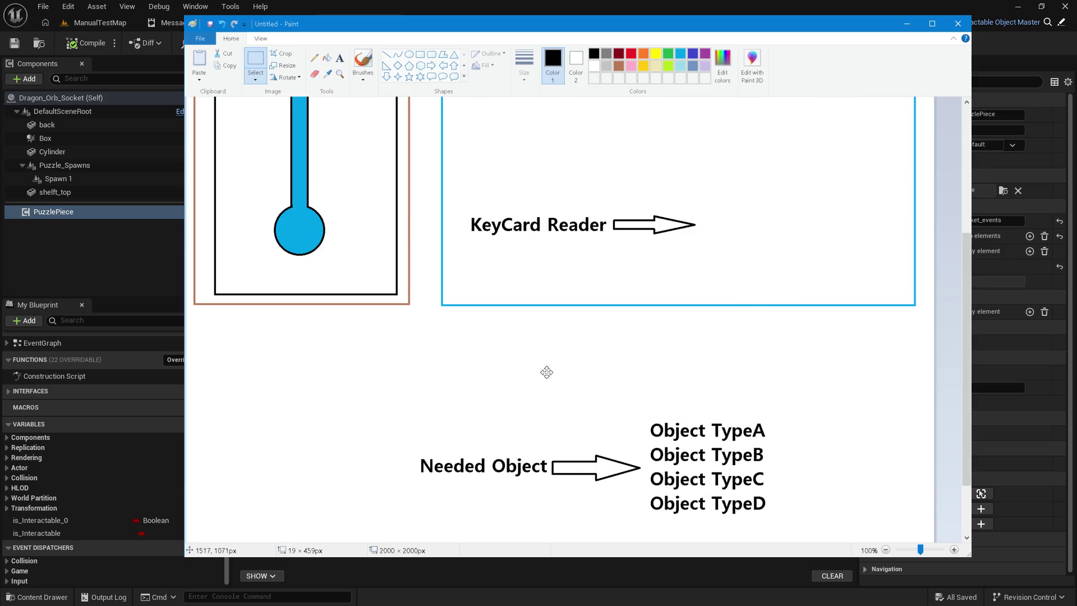
pyautogui.scroll(4, 545, 371)
pyautogui.moveTo(464, 429)
pyautogui.mouseDown()
pyautogui.moveTo(697, 472)
pyautogui.moveTo(635, 368)
pyautogui.moveTo(657, 342)
pyautogui.mouseUp()
pyautogui.click(616, 405)
pyautogui.click(339, 57)
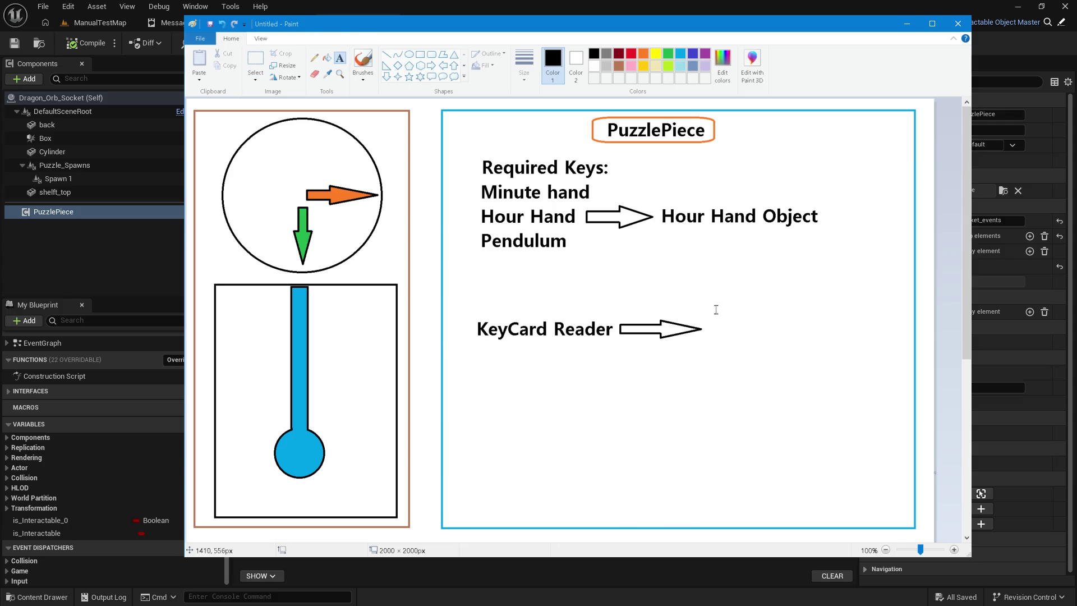
# Step: Type a list reading Keycard Level 1, 2, 3 and 4 right of the KeyCard Reader arrow
pyautogui.click(729, 312)
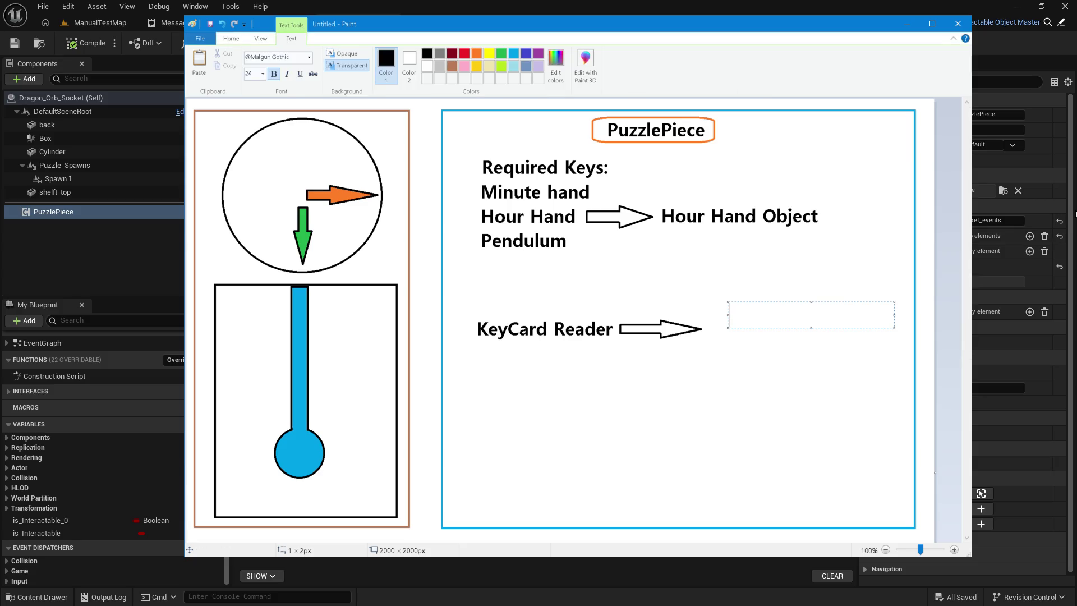
pyautogui.write('Keycard L ')
pyautogui.write('evel 1')
pyautogui.press('Return')
pyautogui.hotkey('ctrl', 'a')
pyautogui.hotkey('ctrl', 'c')
pyautogui.hotkey('ctrl', 'End')
pyautogui.hotkey('ctrl', 'v')
pyautogui.hotkey('ctrl', 'v')
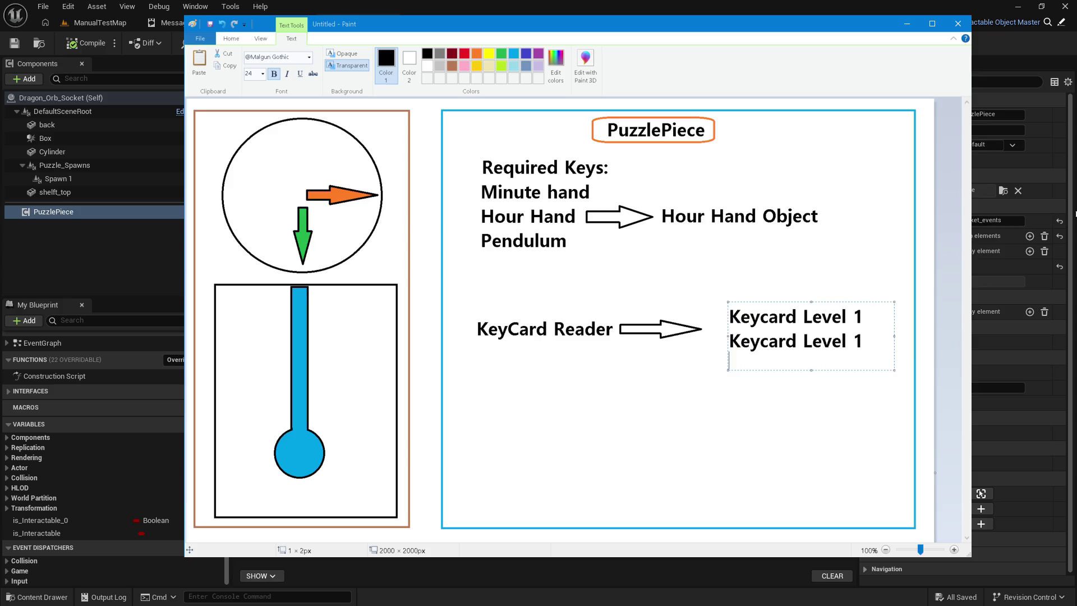
pyautogui.hotkey('ctrl', 'v')
pyautogui.press('Up')
pyautogui.press('Up')
pyautogui.press('Up')
pyautogui.press('End')
pyautogui.press('BackSpace')
pyautogui.write('2')
pyautogui.press('Down')
pyautogui.press('BackSpace')
pyautogui.write('3')
pyautogui.press('Down')
pyautogui.press('BackSpace')
pyautogui.write('4')
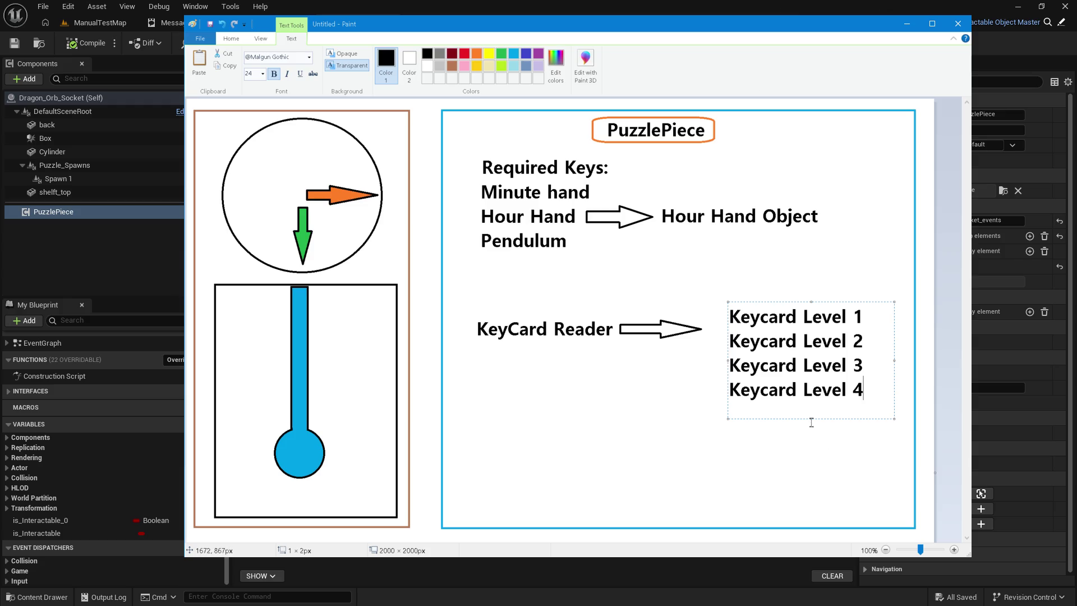
pyautogui.moveTo(812, 419); pyautogui.dragTo(808, 409)
pyautogui.click(750, 442)
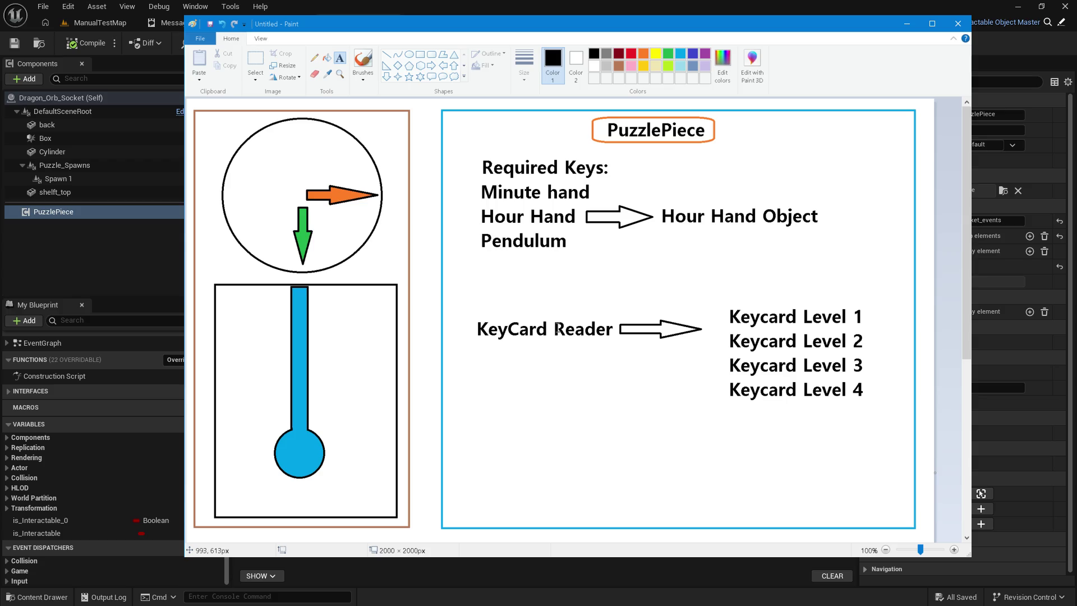
# Step: Redraw the text box around the Keycard Level lines
pyautogui.moveTo(719, 297)
pyautogui.mouseDown()
pyautogui.moveTo(895, 448)
pyautogui.moveTo(877, 409)
pyautogui.mouseUp()
pyautogui.click(853, 456)
pyautogui.moveTo(717, 296)
pyautogui.mouseDown()
pyautogui.moveTo(780, 359)
pyautogui.moveTo(881, 419)
pyautogui.moveTo(873, 406)
pyautogui.mouseUp()
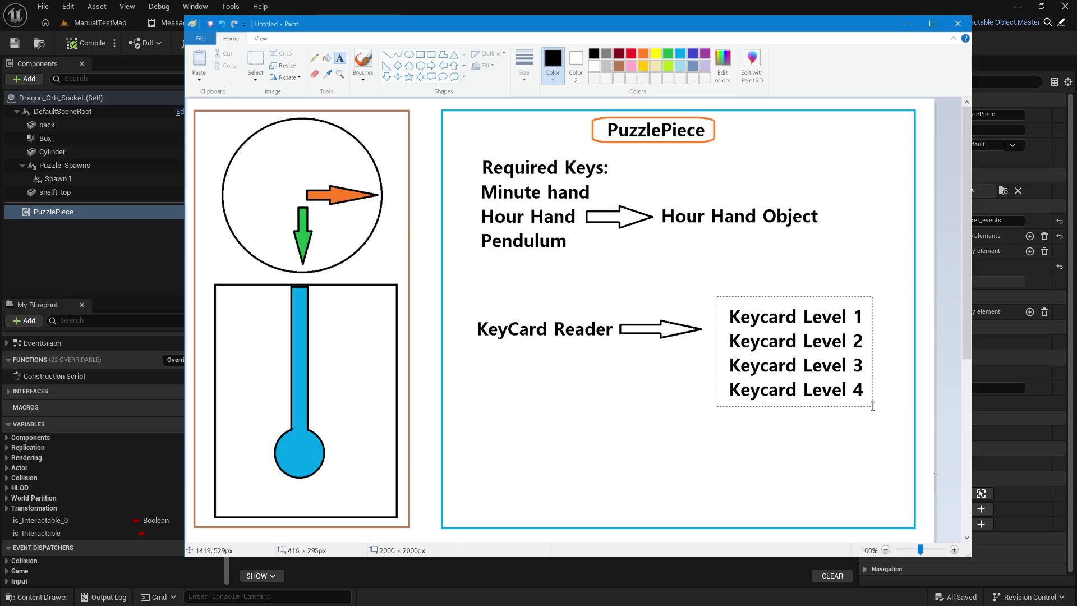
pyautogui.moveTo(873, 406); pyautogui.dragTo(873, 407)
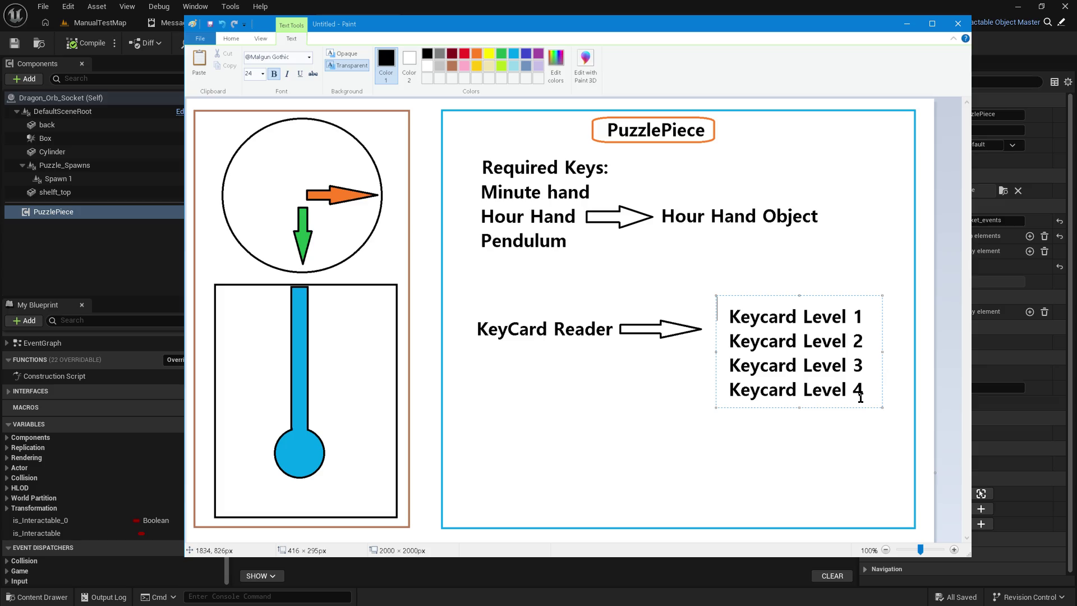
# Step: Commit the keycard text, show the BP_Puzzle_Handler Generate Puzzle graph, then return to the Paint puzzle diagram
pyautogui.click(626, 287)
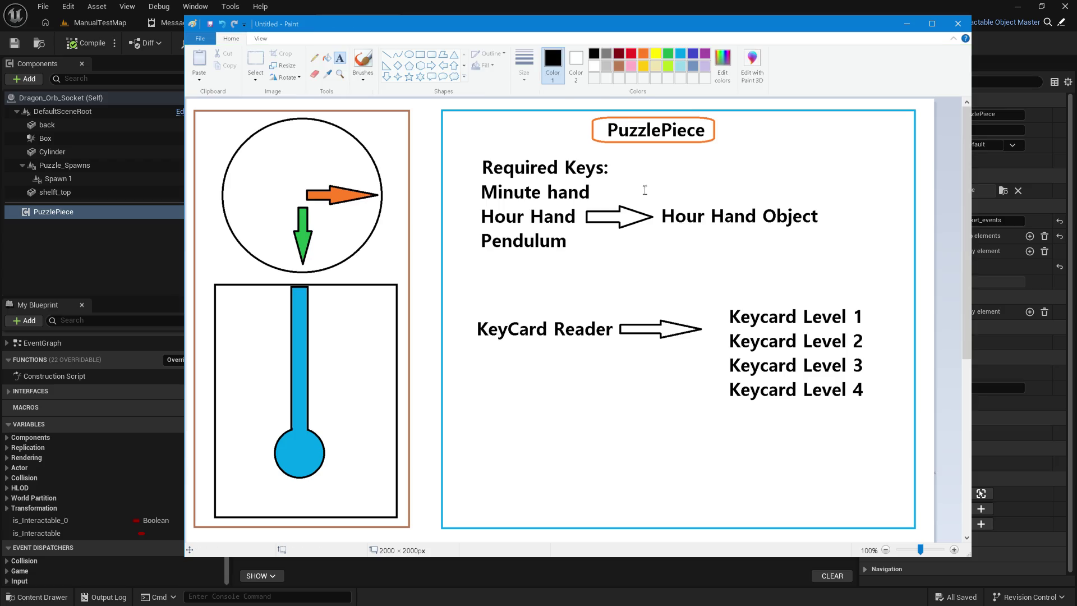
pyautogui.click(494, 9)
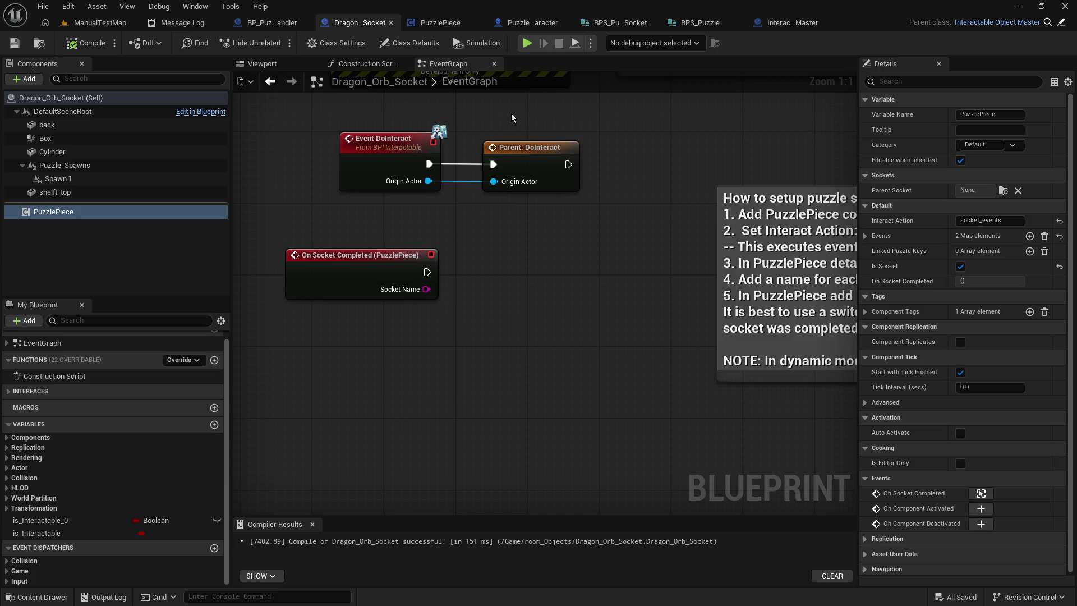
pyautogui.click(262, 23)
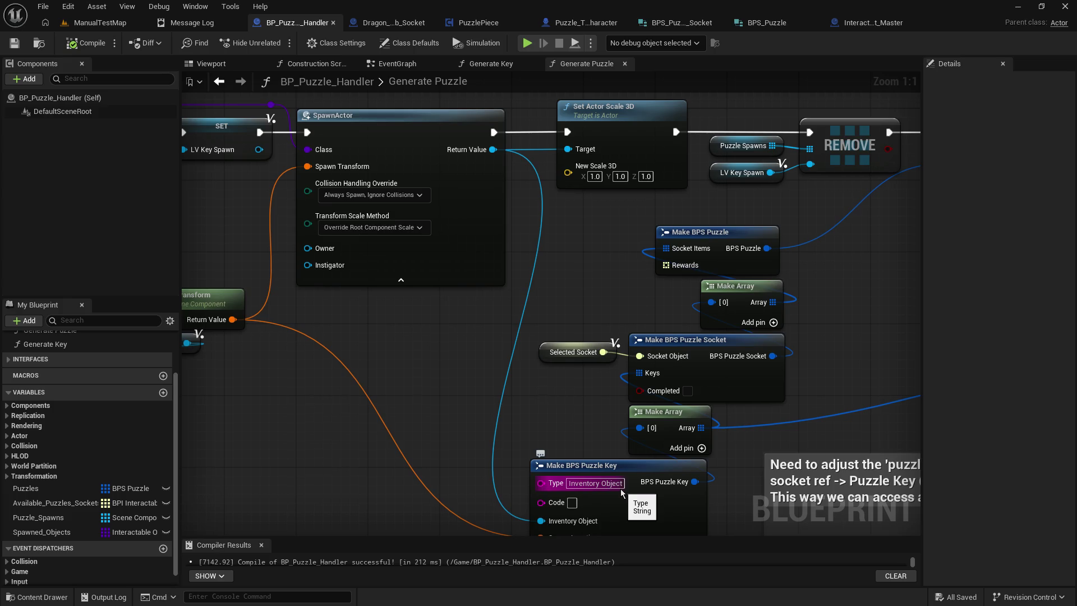
pyautogui.hotkey('alt', 'Tab')
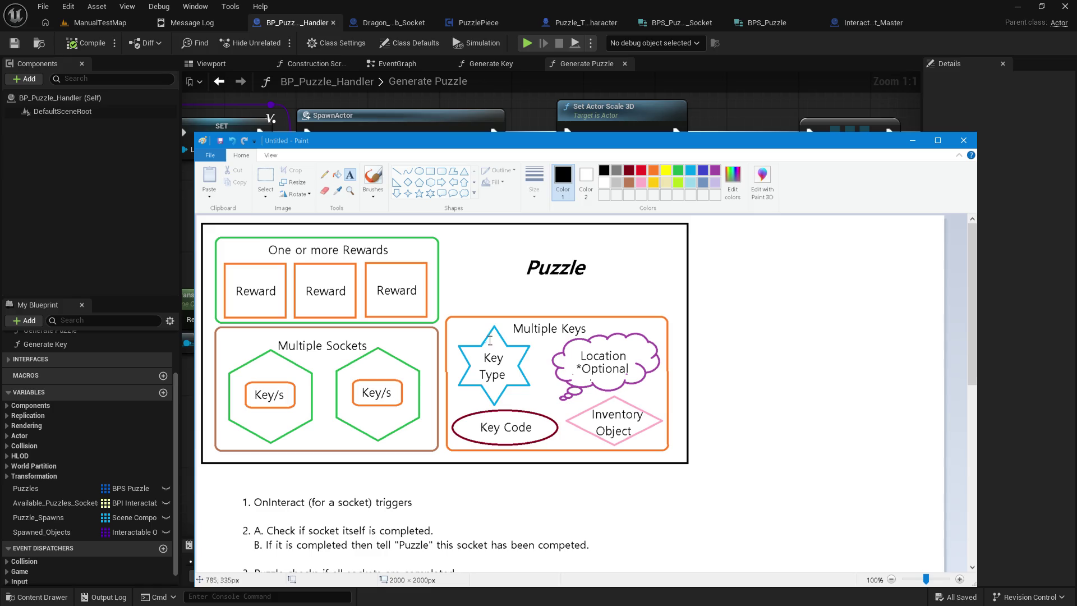
# Step: Start a 'Key Types:' list beside the numbered steps with an 'Interactable Object' entry
pyautogui.scroll(-3, 503, 425)
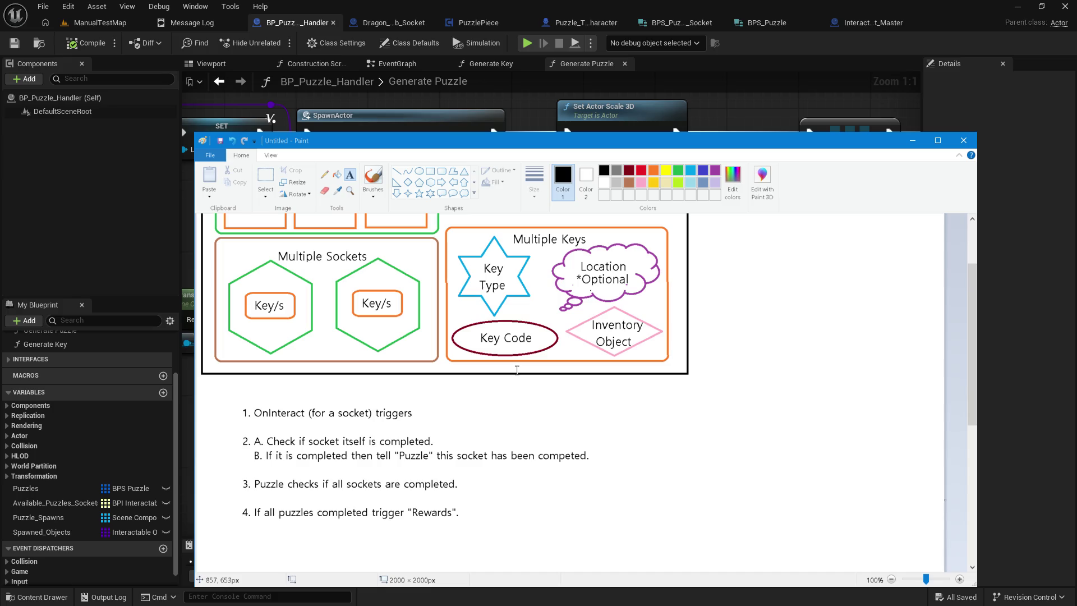
pyautogui.click(623, 418)
pyautogui.click(648, 415)
pyautogui.click(663, 406)
pyautogui.write('Ke')
pyautogui.write('ey Types:')
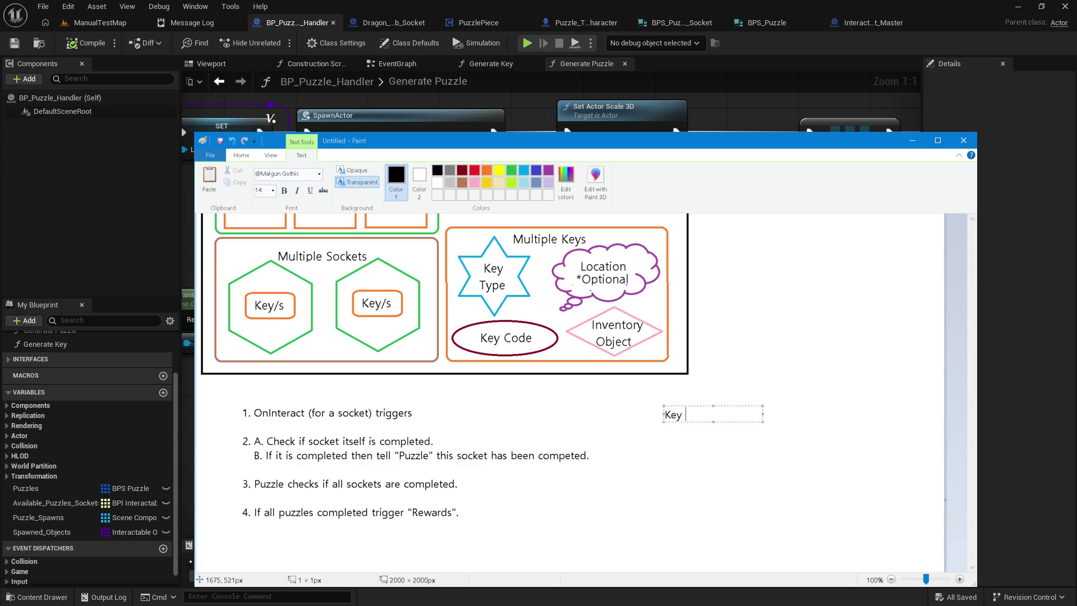
pyautogui.press('Return')
pyautogui.press('Return')
pyautogui.write('Inter')
pyautogui.moveTo(763, 446); pyautogui.dragTo(892, 544)
pyautogui.write('ac')
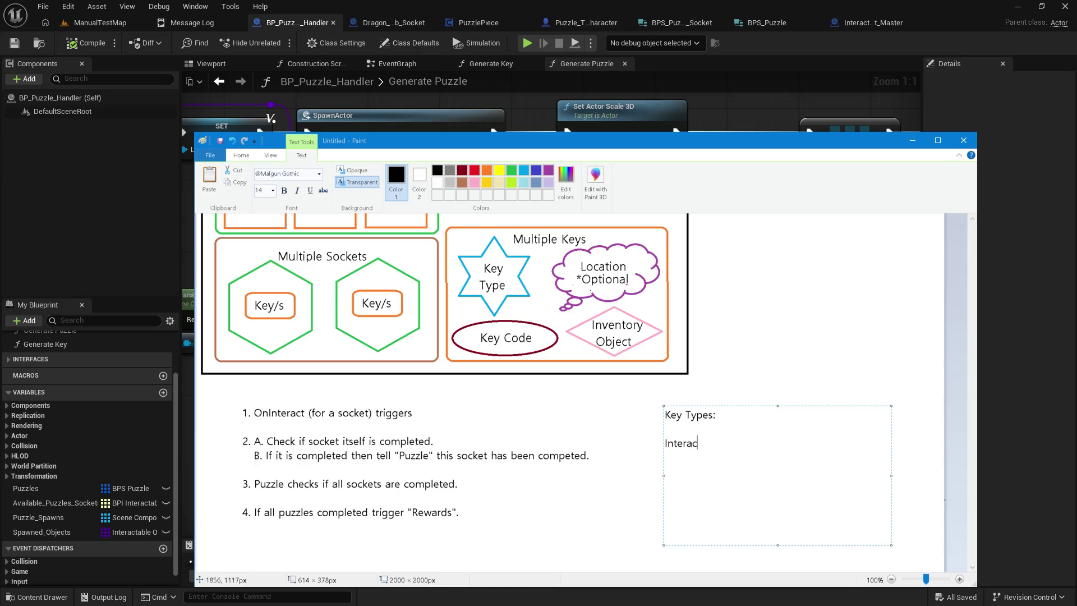
pyautogui.write('table Object')
pyautogui.write("'")
pyautogui.press('End')
pyautogui.press('Return')
# Step: Add 'Key code' and 'Interactable Object With Code' entries, then commit and minimize Paint
pyautogui.write("Key code'")
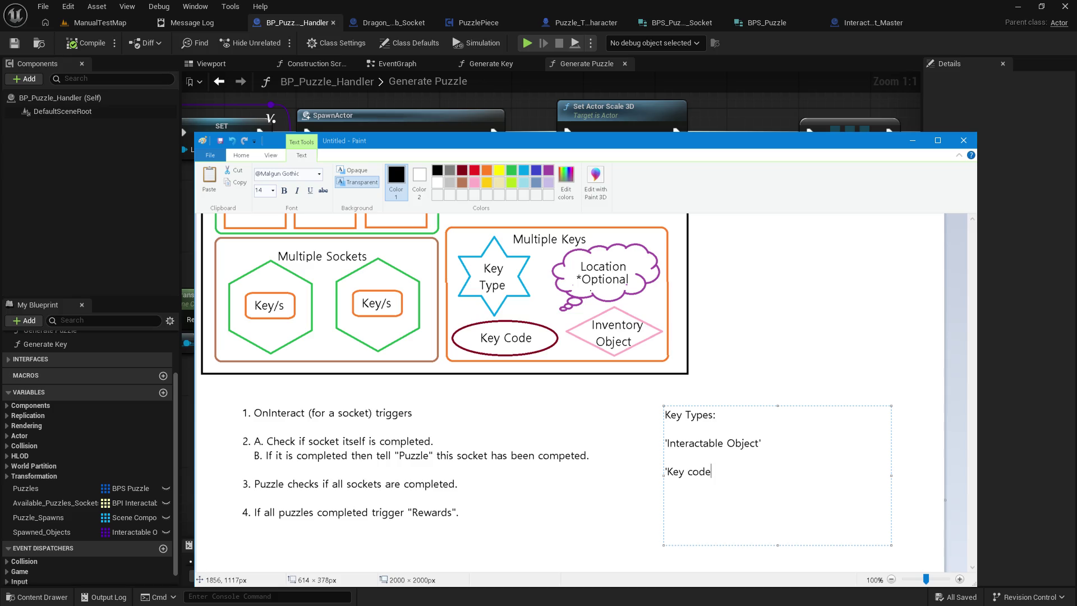
pyautogui.press('Return')
pyautogui.press('Return')
pyautogui.write("'")
pyautogui.write('Interactable ')
pyautogui.write('Object')
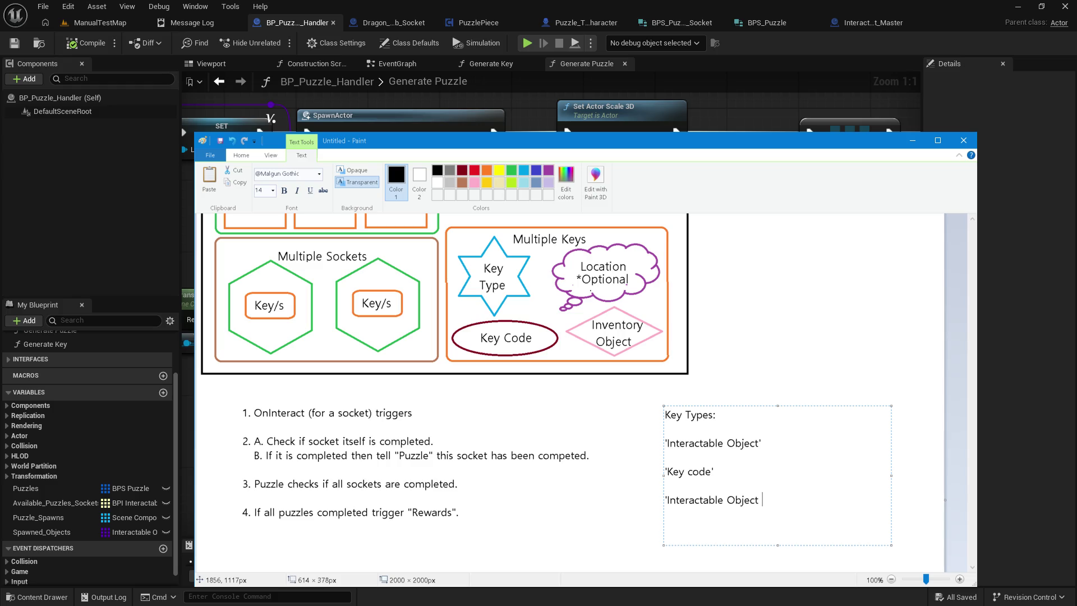
pyautogui.write('Code')
pyautogui.press('BackSpace')
pyautogui.press('BackSpace')
pyautogui.press('BackSpace')
pyautogui.write('With Cod')
pyautogui.click(660, 480)
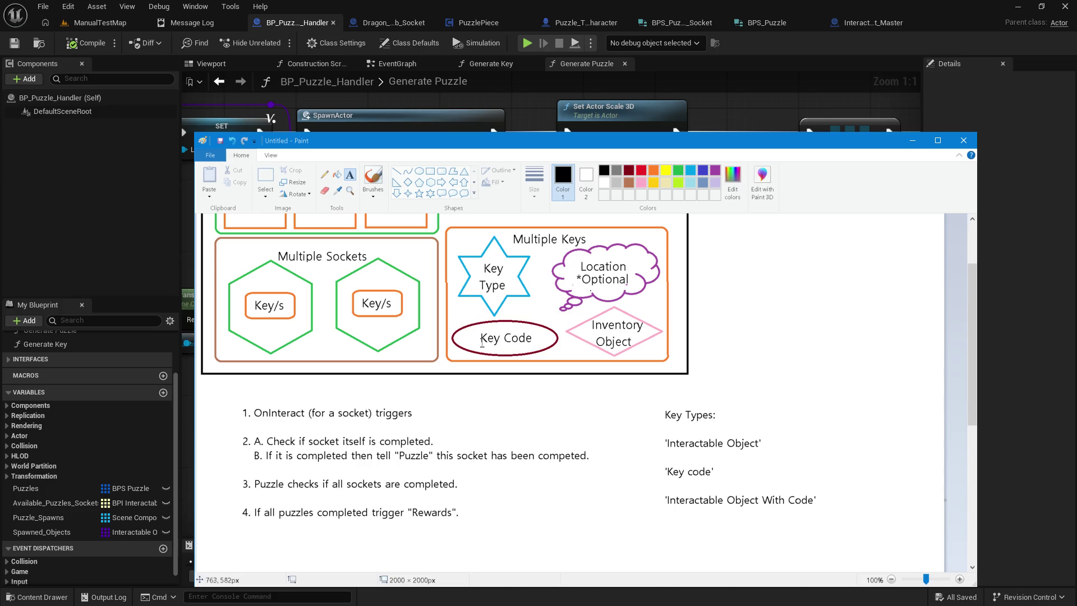
pyautogui.click(940, 12)
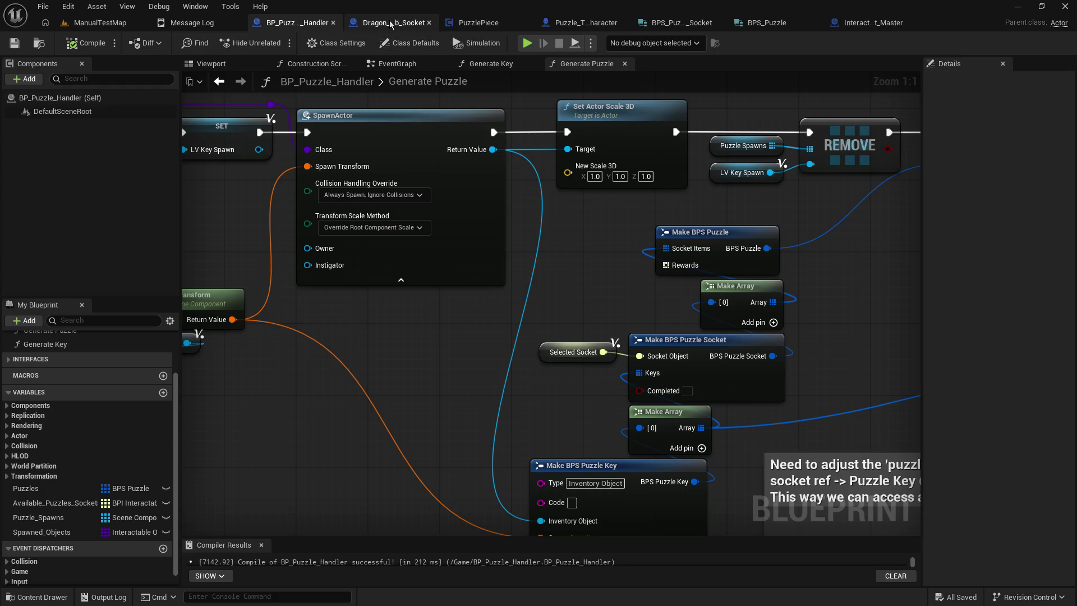
# Step: Switch through the Paint windows until the PuzzlePiece diagram is in front
pyautogui.hotkey('alt', 'Tab')
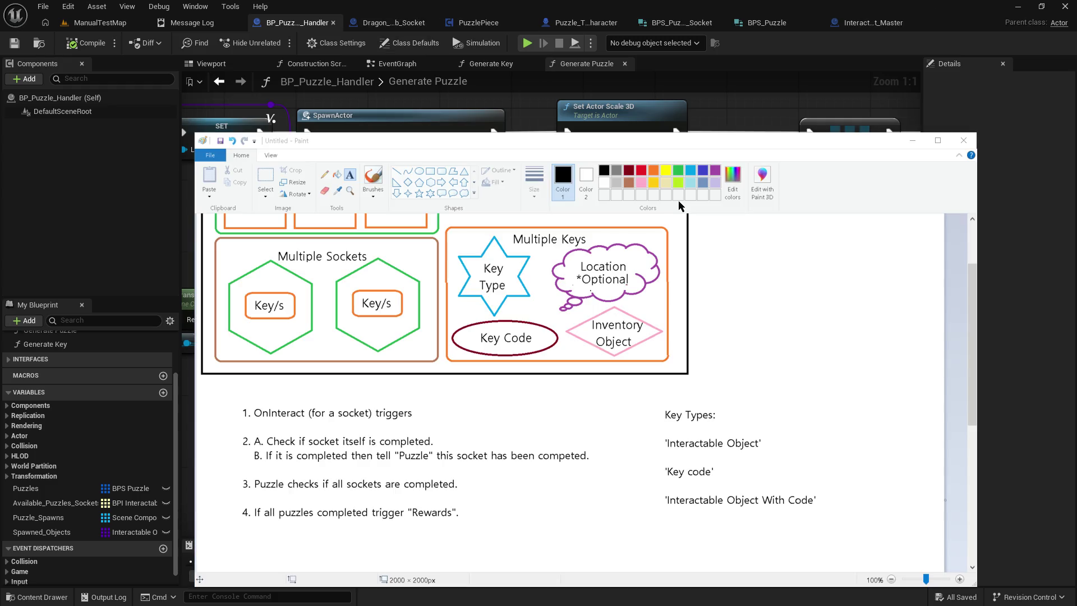
pyautogui.hotkey('alt', 'Tab')
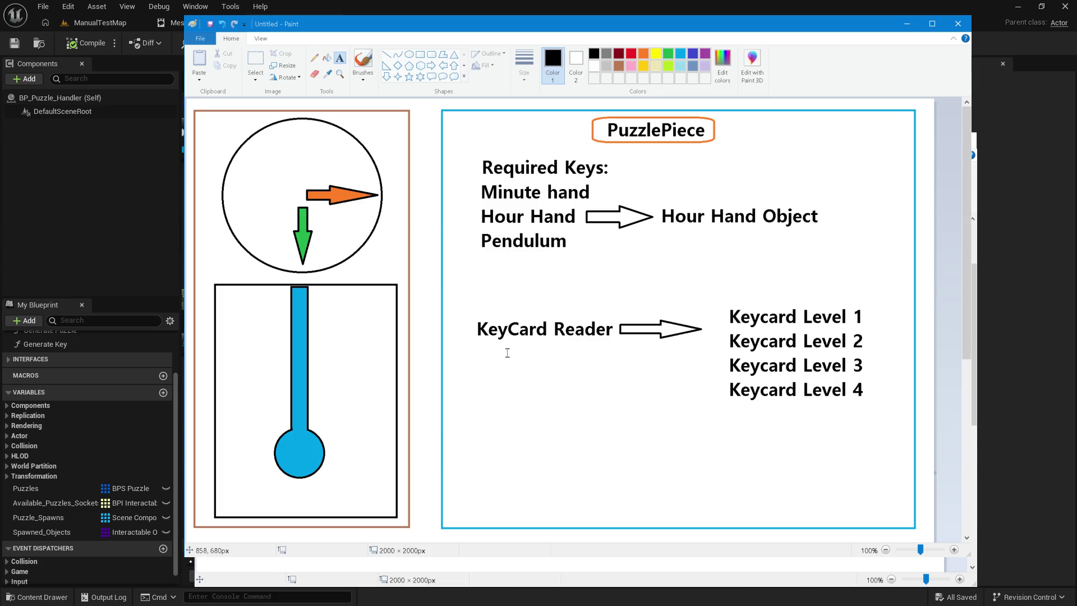
# Step: Select the KeyCard Reader block with its keycard list and move it slightly up
pyautogui.moveTo(502, 376); pyautogui.dragTo(531, 388)
pyautogui.click(481, 374)
pyautogui.click(256, 58)
pyautogui.moveTo(473, 303); pyautogui.dragTo(836, 425)
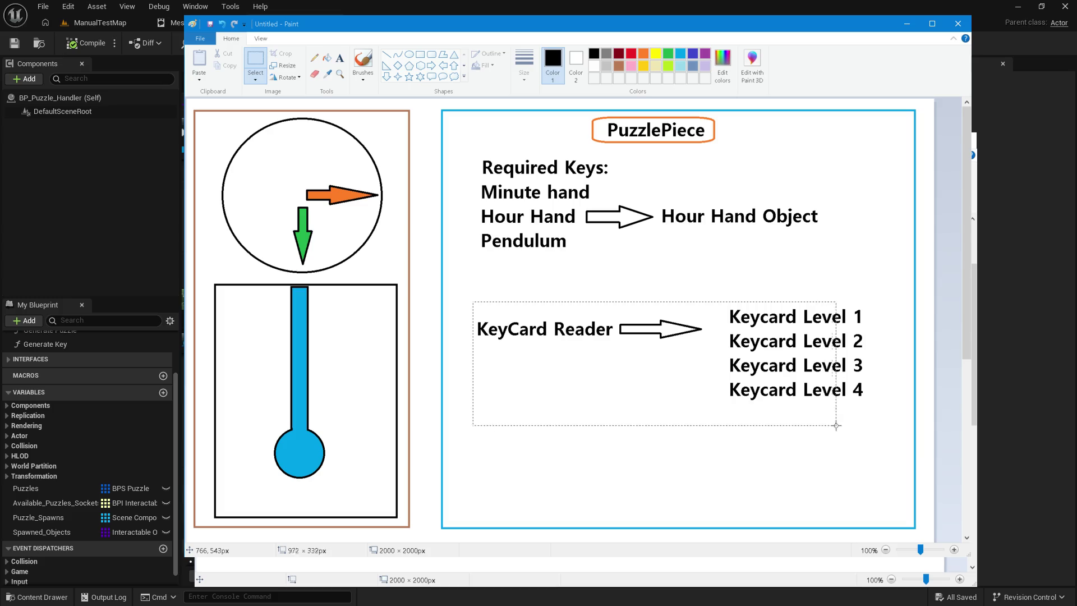
pyautogui.moveTo(832, 378); pyautogui.dragTo(836, 352)
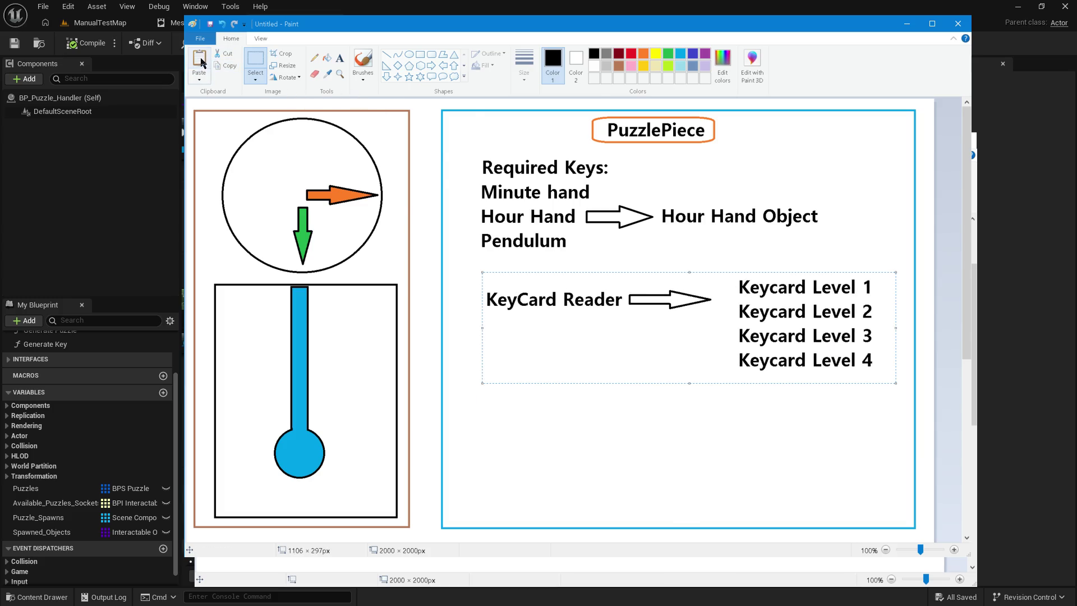
# Step: Paste a copy below the original and delete Keycard Level 2–4 from it
pyautogui.click(200, 60)
pyautogui.moveTo(267, 123)
pyautogui.mouseDown()
pyautogui.moveTo(581, 411)
pyautogui.moveTo(568, 416)
pyautogui.mouseUp()
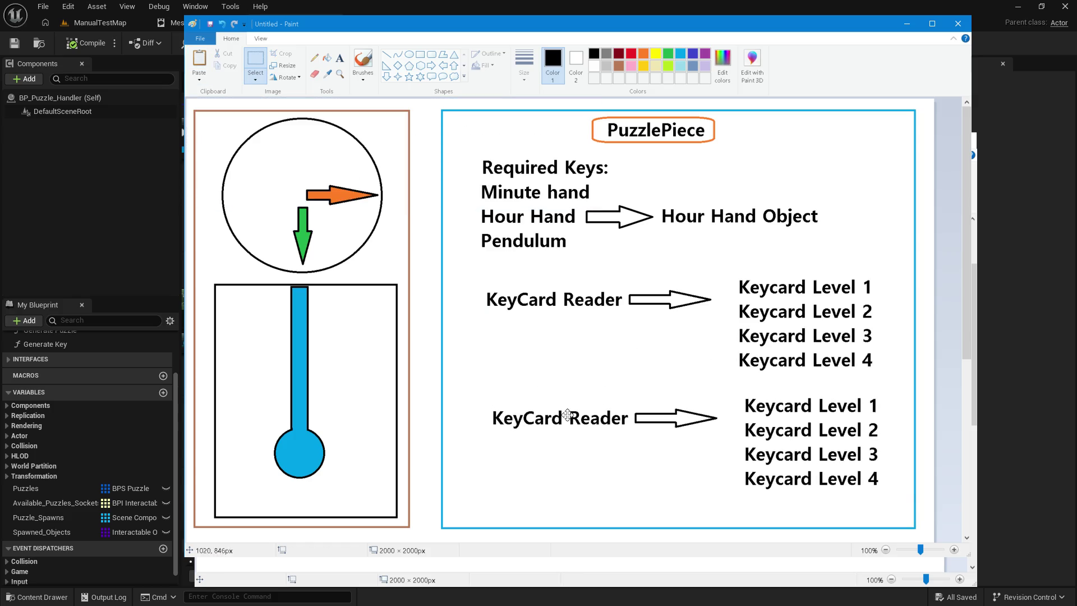
pyautogui.moveTo(739, 422)
pyautogui.mouseDown()
pyautogui.moveTo(891, 511)
pyautogui.moveTo(888, 500)
pyautogui.mouseUp()
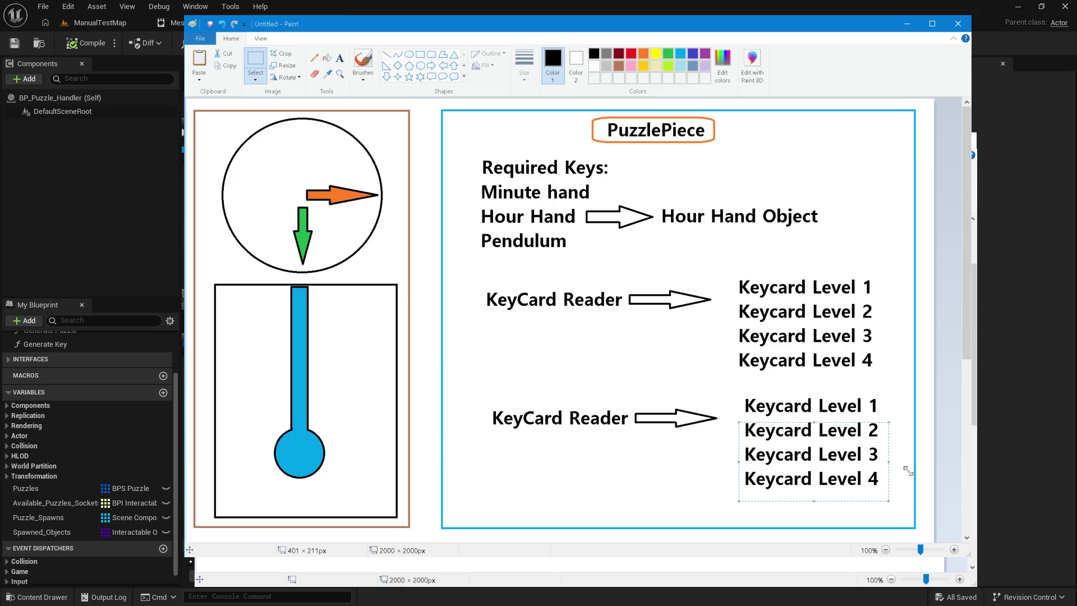
pyautogui.press('Delete')
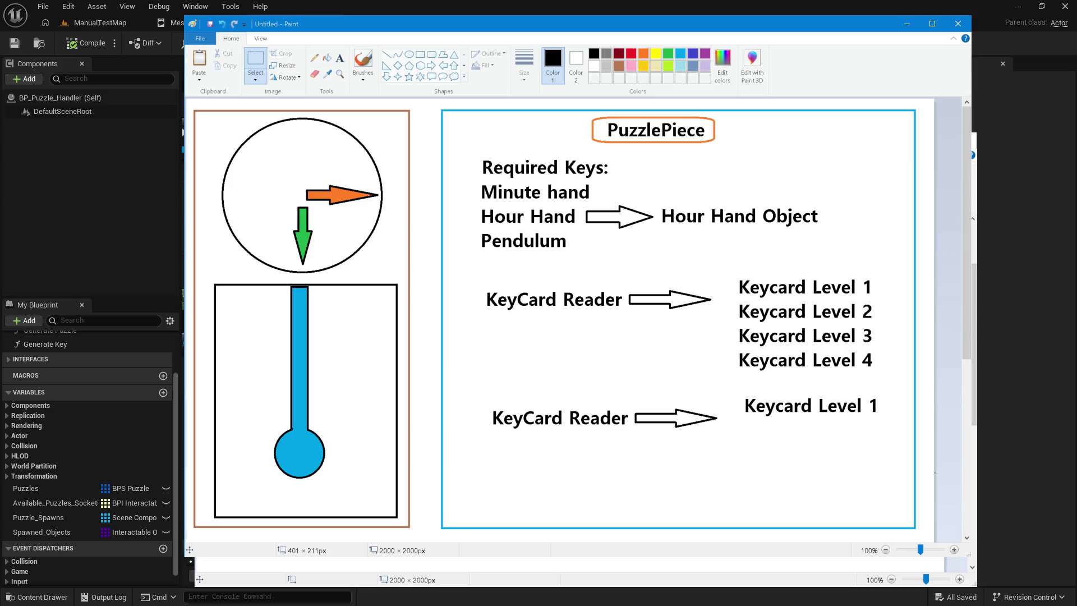
# Step: Move 'Level 1' onto its own line and add a 'Code:' label beside it
pyautogui.moveTo(785, 376)
pyautogui.mouseDown()
pyautogui.moveTo(879, 418)
pyautogui.moveTo(666, 459)
pyautogui.moveTo(613, 459)
pyautogui.moveTo(620, 452)
pyautogui.mouseUp()
pyautogui.click(548, 457)
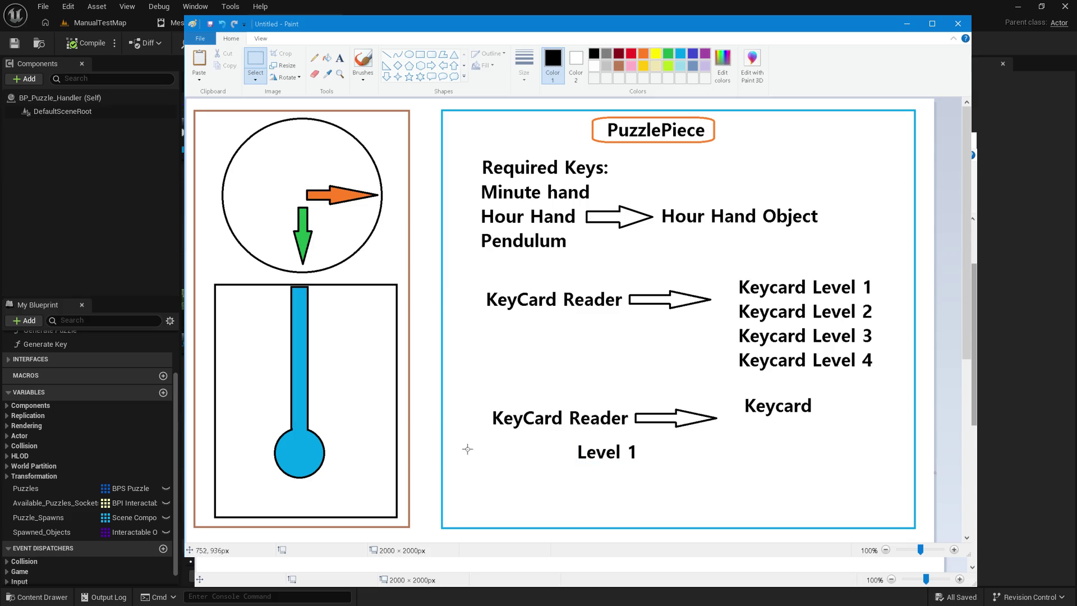
pyautogui.click(339, 58)
pyautogui.click(482, 446)
pyautogui.write('Code:')
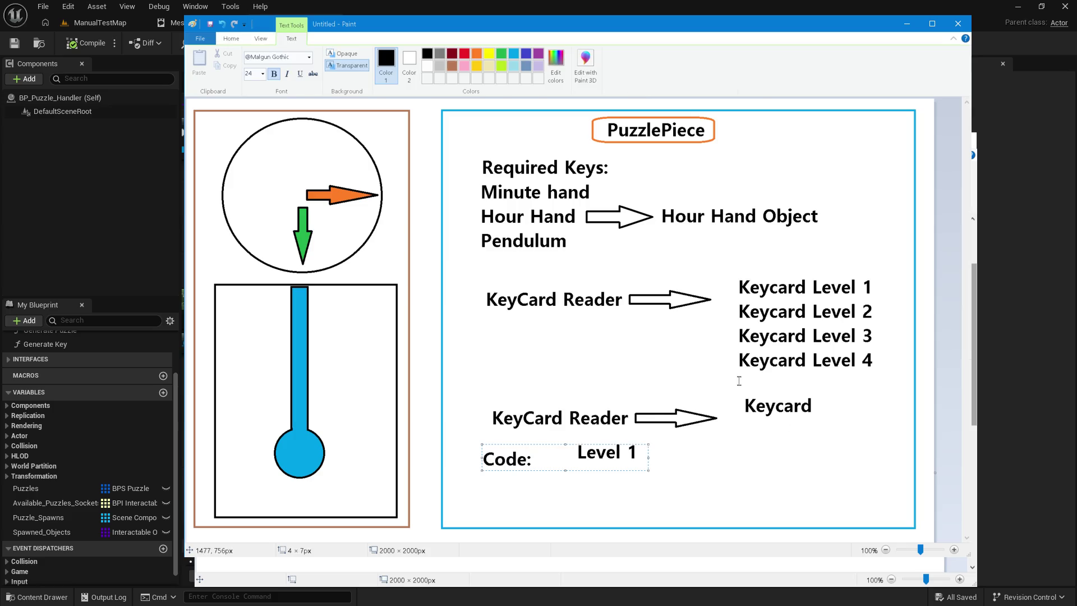
pyautogui.moveTo(608, 473); pyautogui.dragTo(640, 462)
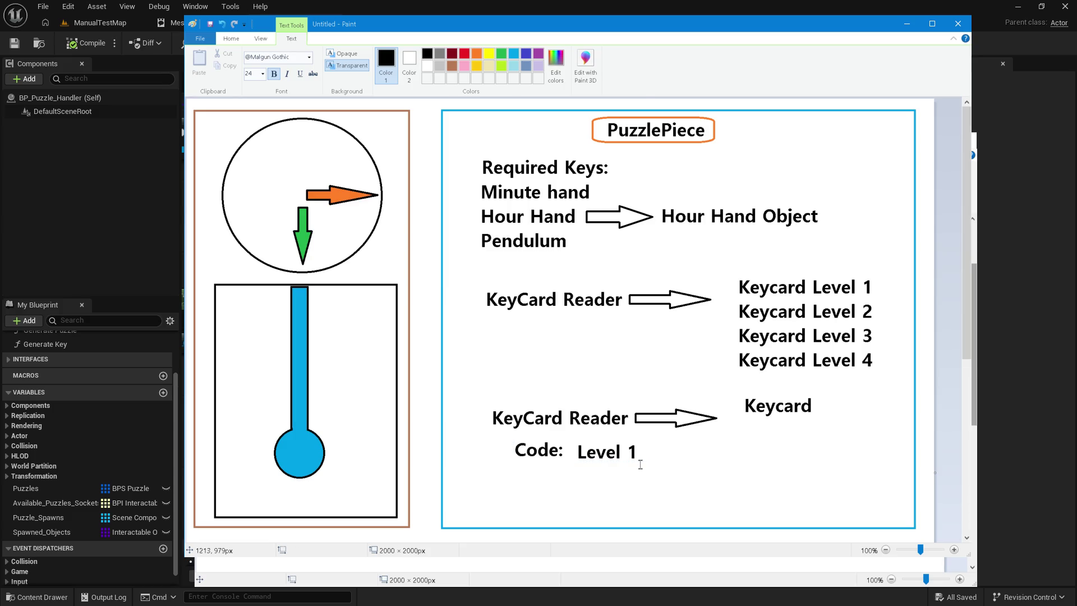
pyautogui.click(641, 464)
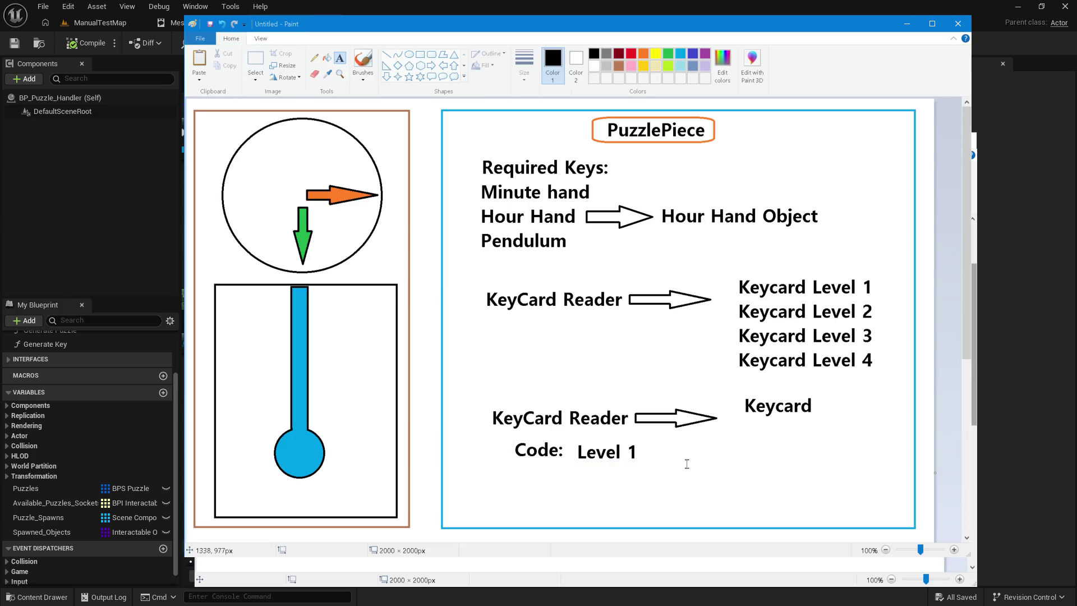
# Step: Align 'Code:' with Level 1 and lower 'Keycard' in line with the arrow
pyautogui.click(256, 61)
pyautogui.moveTo(506, 435)
pyautogui.mouseDown()
pyautogui.moveTo(569, 465)
pyautogui.moveTo(552, 454)
pyautogui.mouseUp()
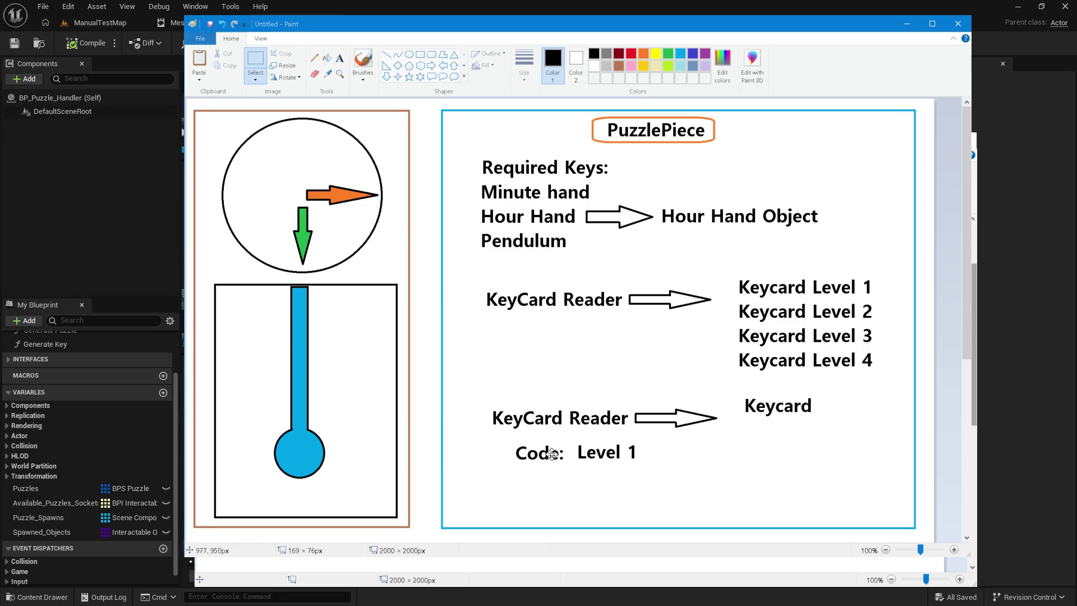
pyautogui.moveTo(728, 395)
pyautogui.mouseDown()
pyautogui.moveTo(827, 424)
pyautogui.moveTo(792, 417)
pyautogui.mouseUp()
pyautogui.click(747, 514)
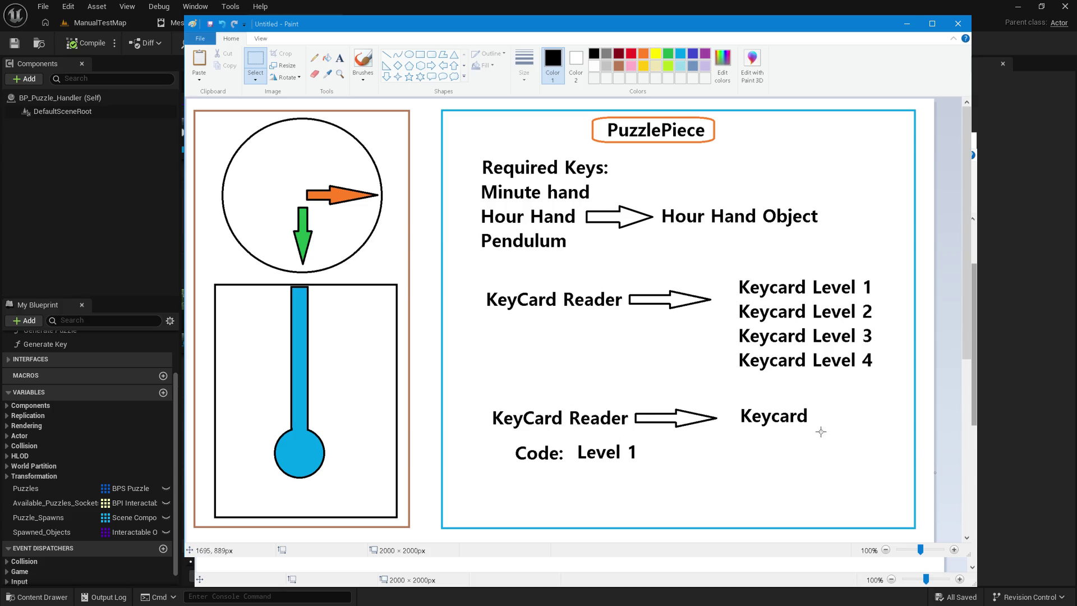
# Step: Add the text '[ Code: 1 ]' right after the lower Keycard label
pyautogui.click(340, 58)
pyautogui.click(821, 417)
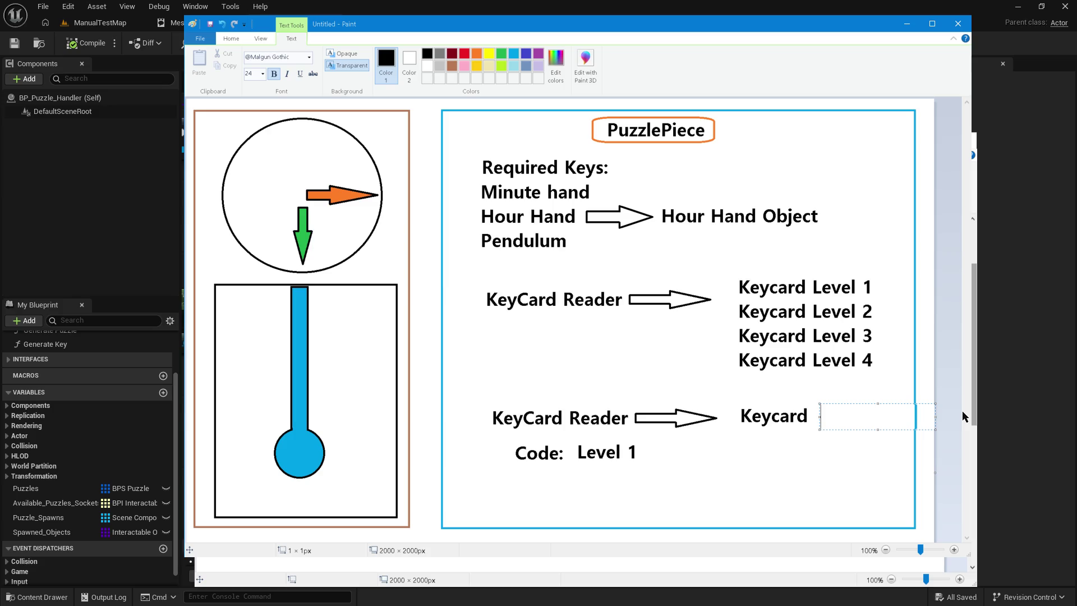
pyautogui.write('[ ')
pyautogui.write('Code: 1 ')
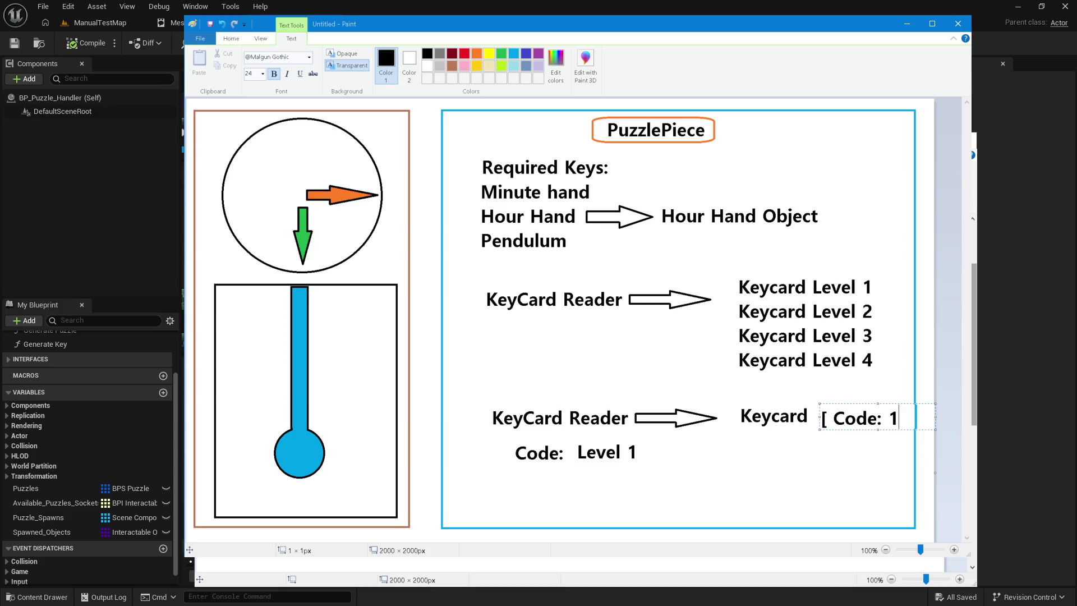
pyautogui.write(']')
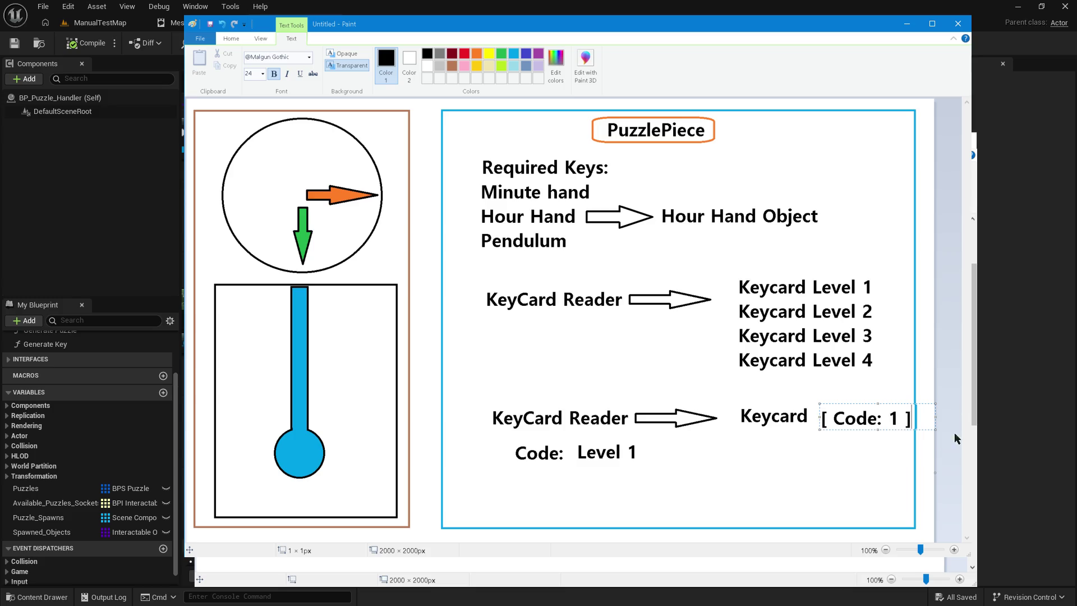
pyautogui.moveTo(900, 429); pyautogui.dragTo(894, 427)
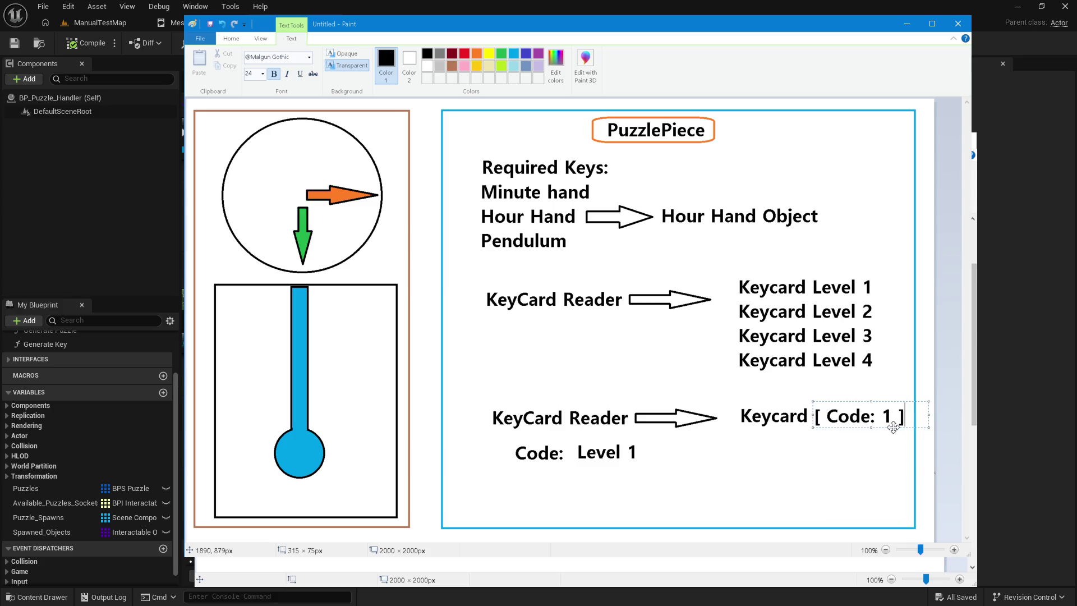
pyautogui.click(712, 456)
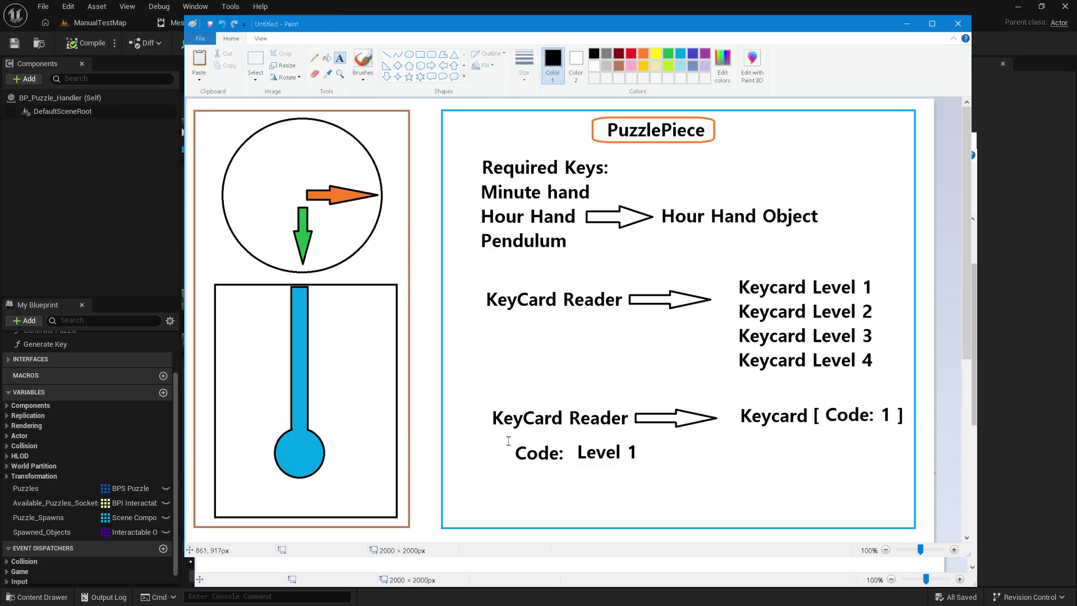
# Step: Erase the 'Code: Level 1' line and shift 'Keycard [ Code: 1 ]' slightly left
pyautogui.click(256, 58)
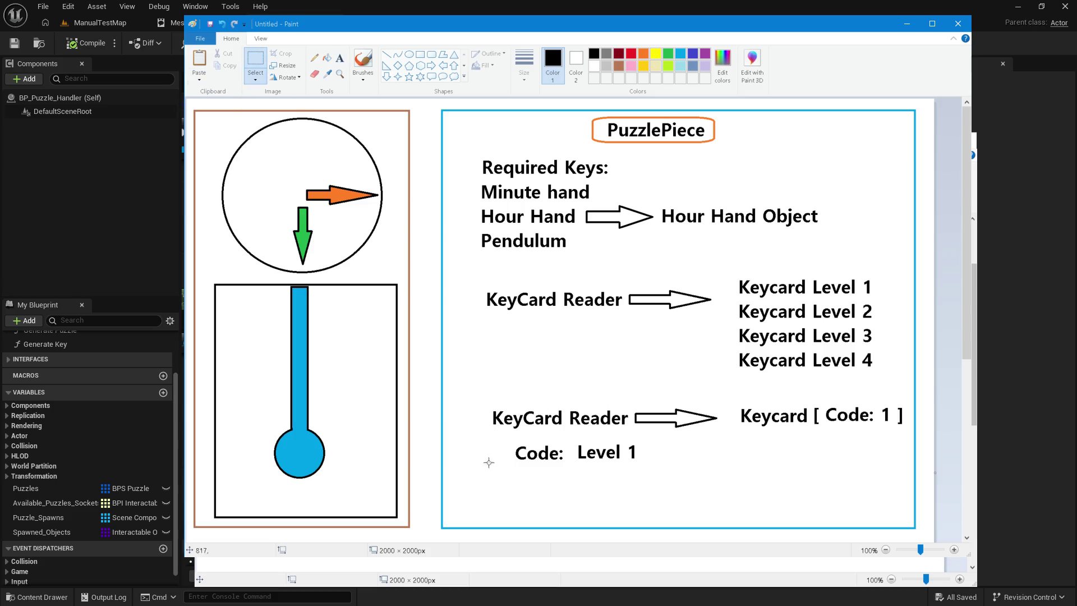
pyautogui.moveTo(498, 441); pyautogui.dragTo(668, 483)
pyautogui.press('Delete')
pyautogui.moveTo(732, 395)
pyautogui.mouseDown()
pyautogui.moveTo(896, 445)
pyautogui.moveTo(906, 435)
pyautogui.moveTo(866, 415)
pyautogui.mouseUp()
pyautogui.click(801, 461)
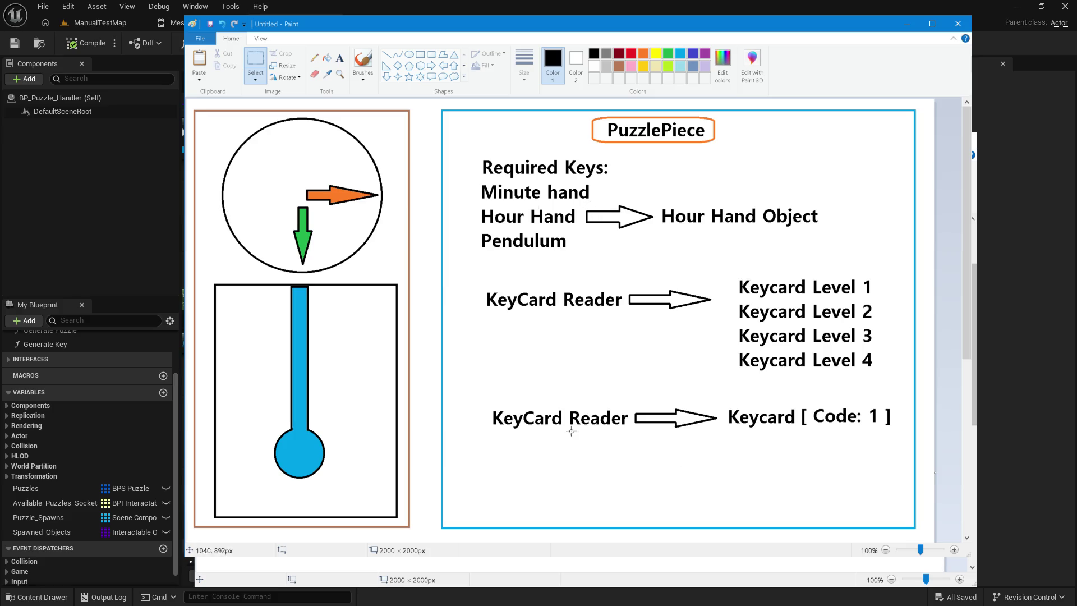
# Step: Nudge the lower KeyCard Reader label and its Keycard word slightly left
pyautogui.moveTo(483, 403)
pyautogui.mouseDown()
pyautogui.moveTo(586, 433)
pyautogui.moveTo(631, 433)
pyautogui.mouseUp()
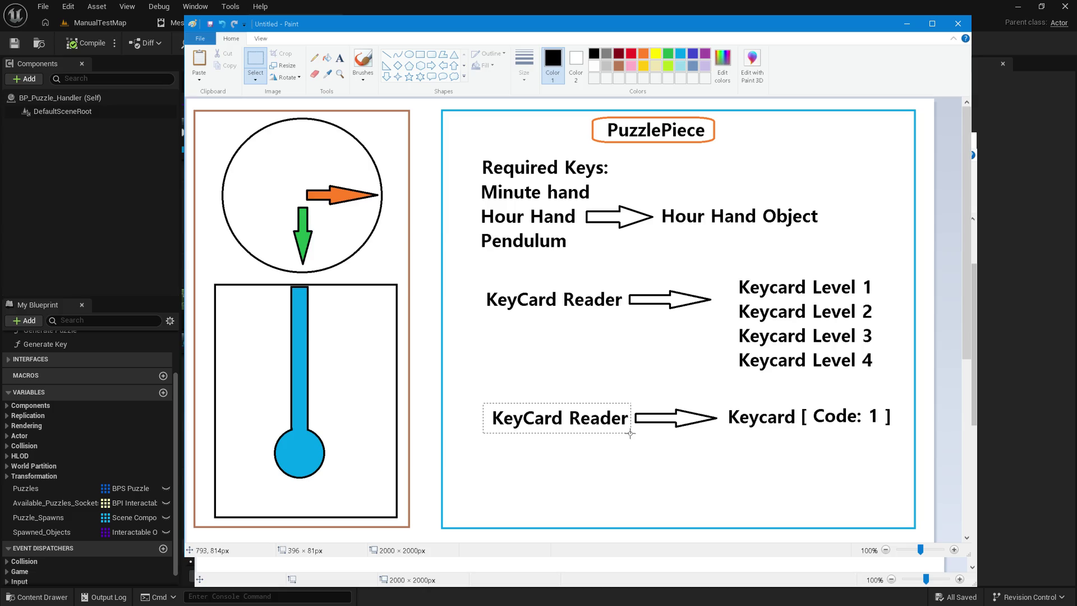
pyautogui.click(691, 440)
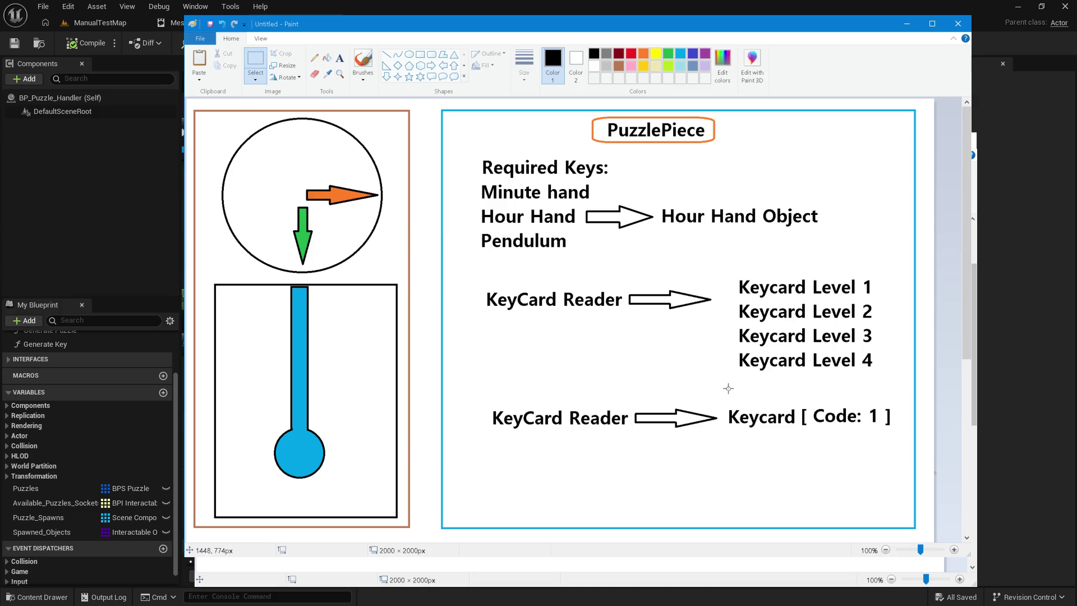
pyautogui.moveTo(725, 401); pyautogui.dragTo(796, 438)
pyautogui.moveTo(795, 438); pyautogui.dragTo(801, 433)
pyautogui.click(840, 457)
# Step: Paste a trial copy of KeyCard Reader below, delete it, and begin a new text line there
pyautogui.click(340, 58)
pyautogui.click(464, 459)
pyautogui.press('Escape')
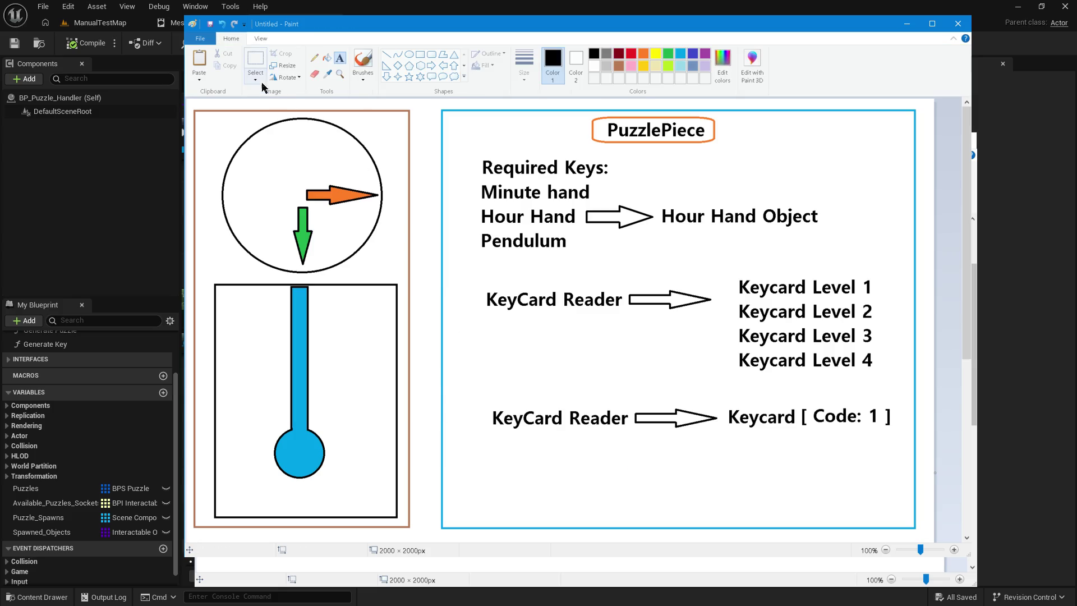
pyautogui.moveTo(486, 402)
pyautogui.mouseDown()
pyautogui.moveTo(632, 437)
pyautogui.moveTo(601, 430)
pyautogui.mouseUp()
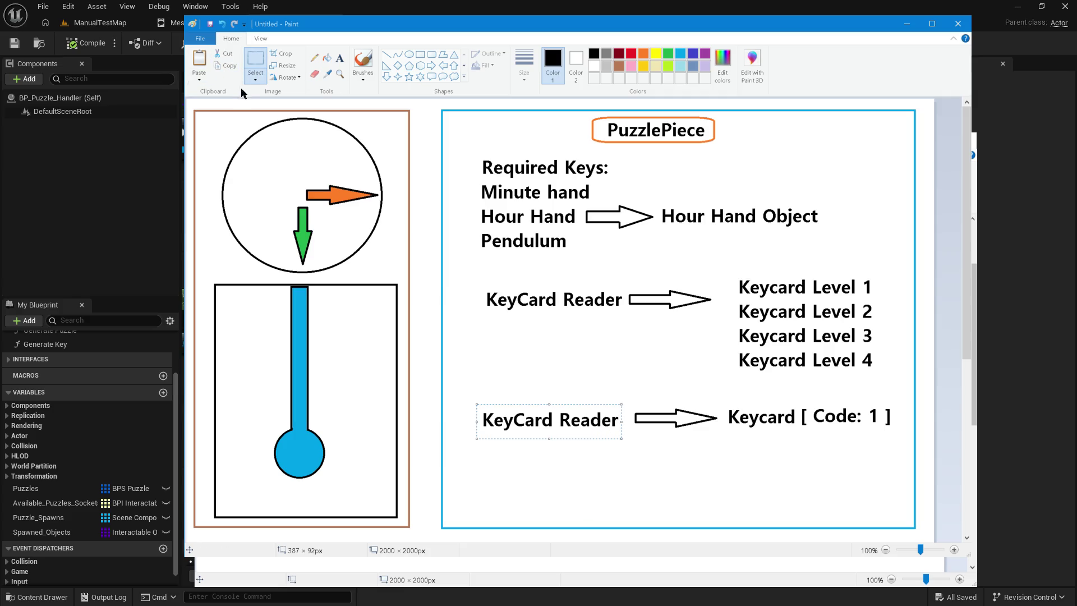
pyautogui.click(199, 59)
pyautogui.moveTo(292, 136); pyautogui.dragTo(547, 470)
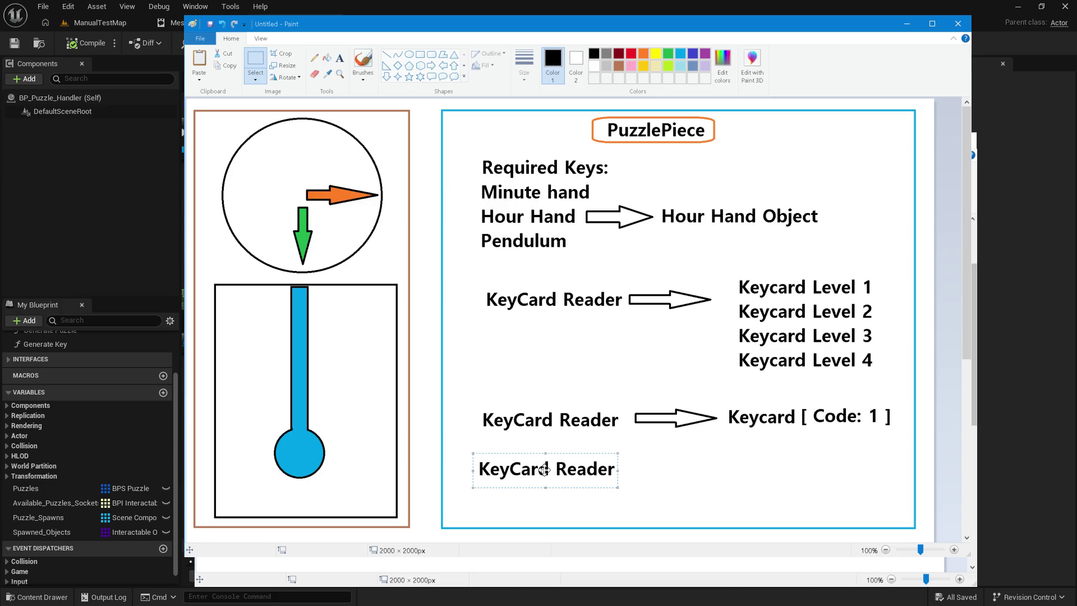
pyautogui.press('Delete')
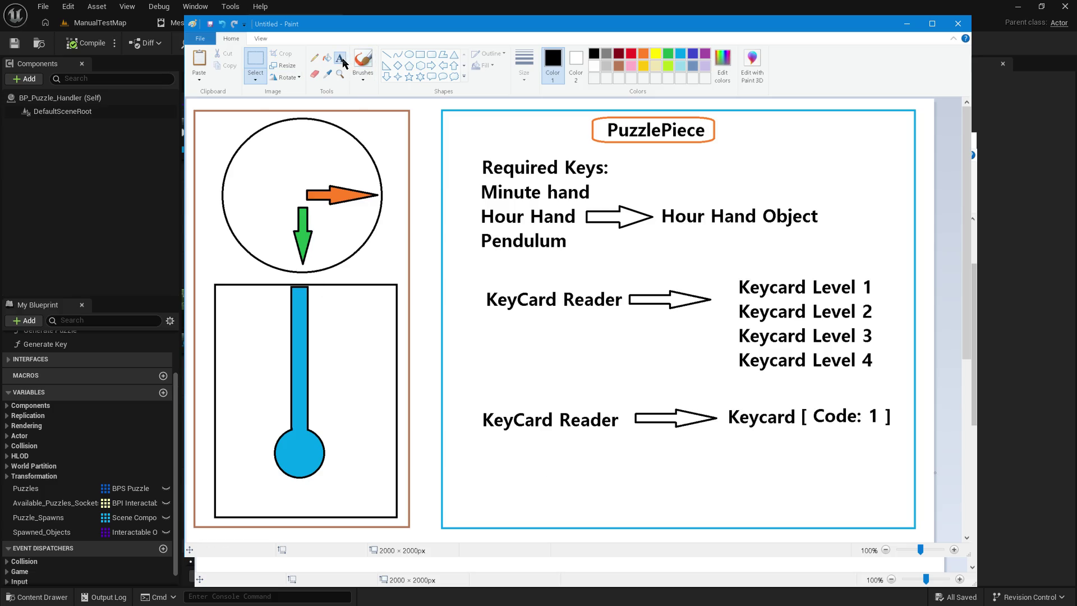
pyautogui.click(340, 59)
pyautogui.click(479, 459)
# Step: Type 'KeyCard Reader ( Lvl 1)' on a new line below the KeyCard Reader row
pyautogui.write('KeyCard Re')
pyautogui.write('ader (')
pyautogui.write('I')
pyautogui.write('Lvl')
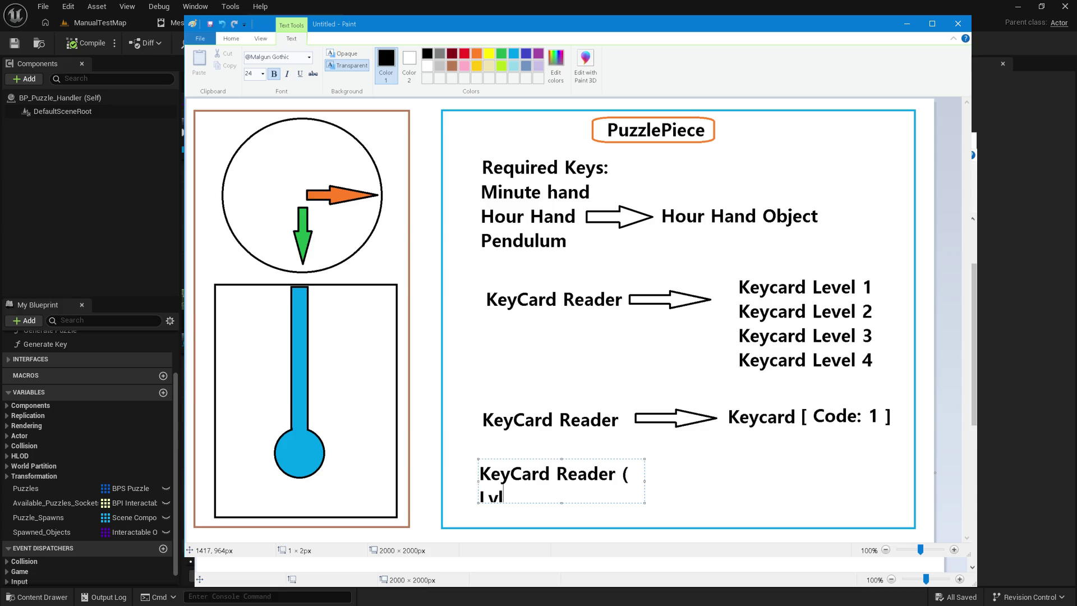
pyautogui.moveTo(644, 502); pyautogui.dragTo(898, 540)
pyautogui.write('1')
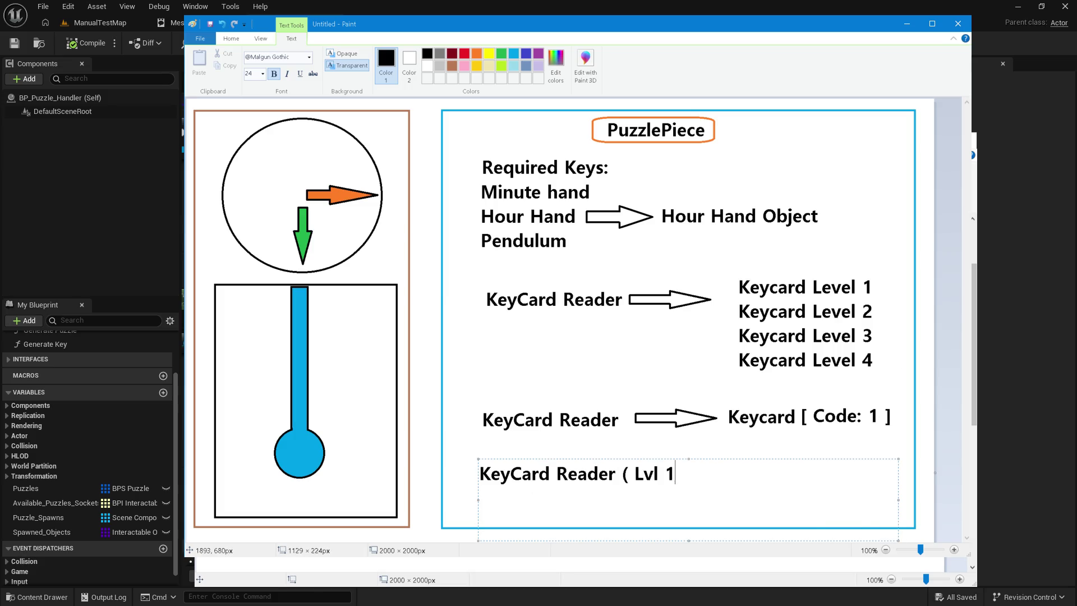
pyautogui.write(')')
pyautogui.moveTo(646, 459); pyautogui.dragTo(627, 447)
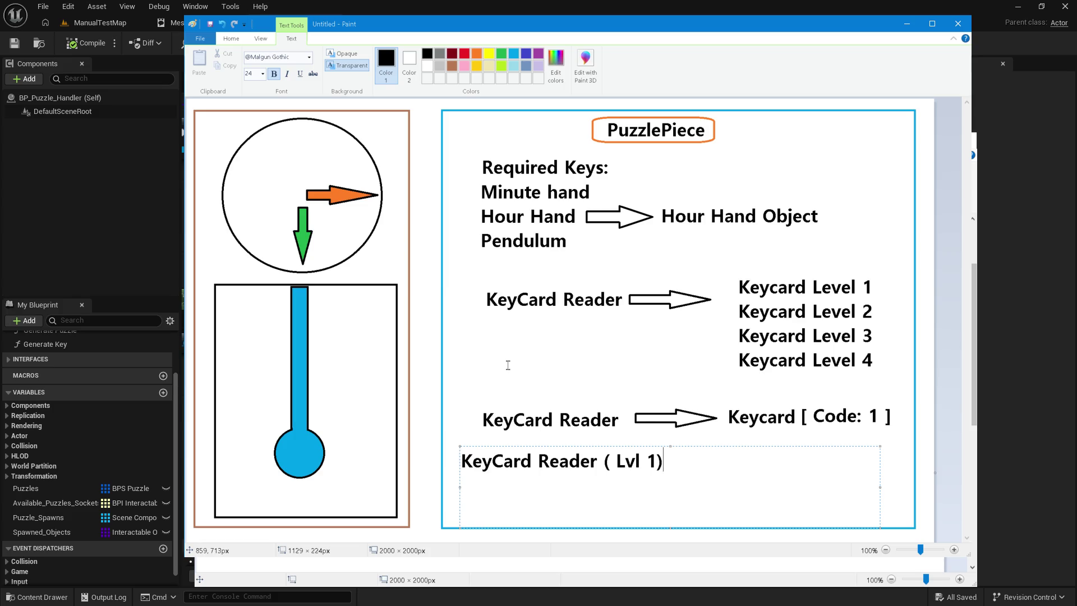
# Step: Duplicate that line beneath it to form 'KeyCard Reader ( Lvl 2)'
pyautogui.moveTo(750, 457); pyautogui.dragTo(422, 453)
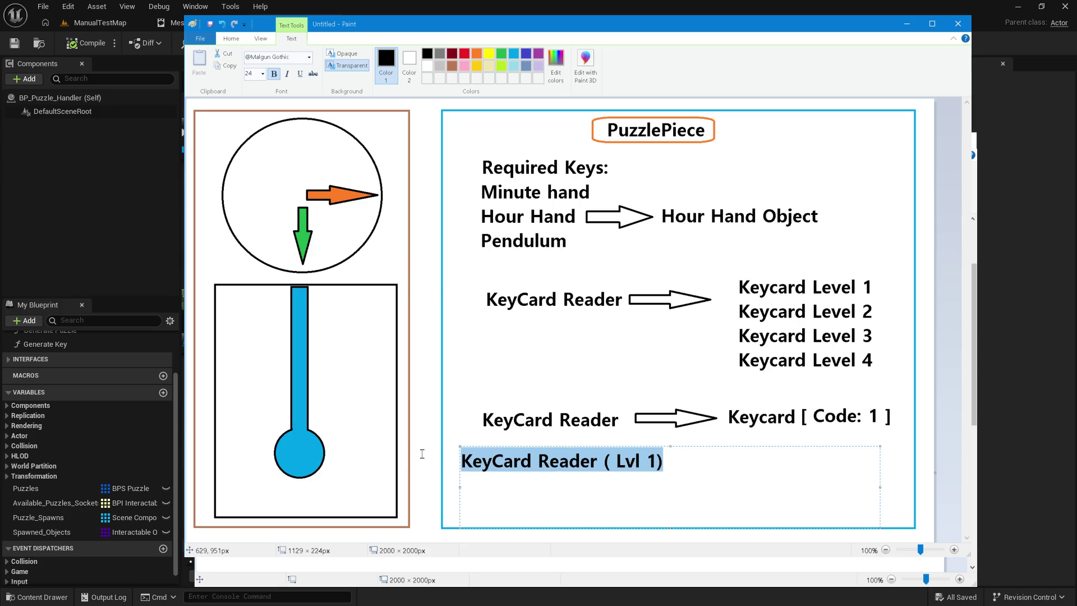
pyautogui.hotkey('ctrl', 'x')
pyautogui.hotkey('ctrl', 'v')
pyautogui.press('Return')
pyautogui.hotkey('ctrl', 'v')
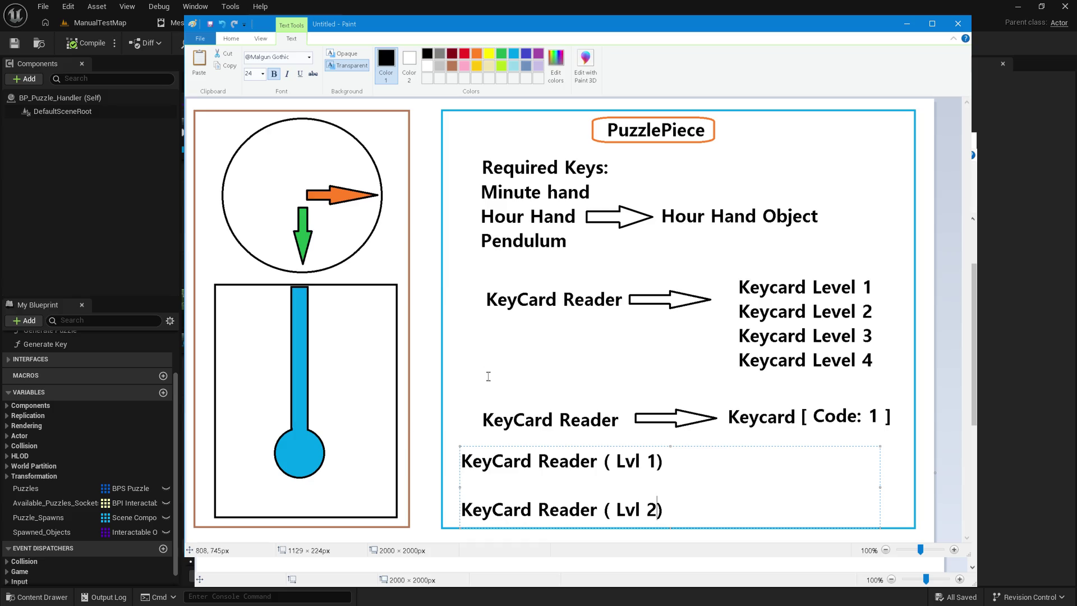
pyautogui.click(421, 337)
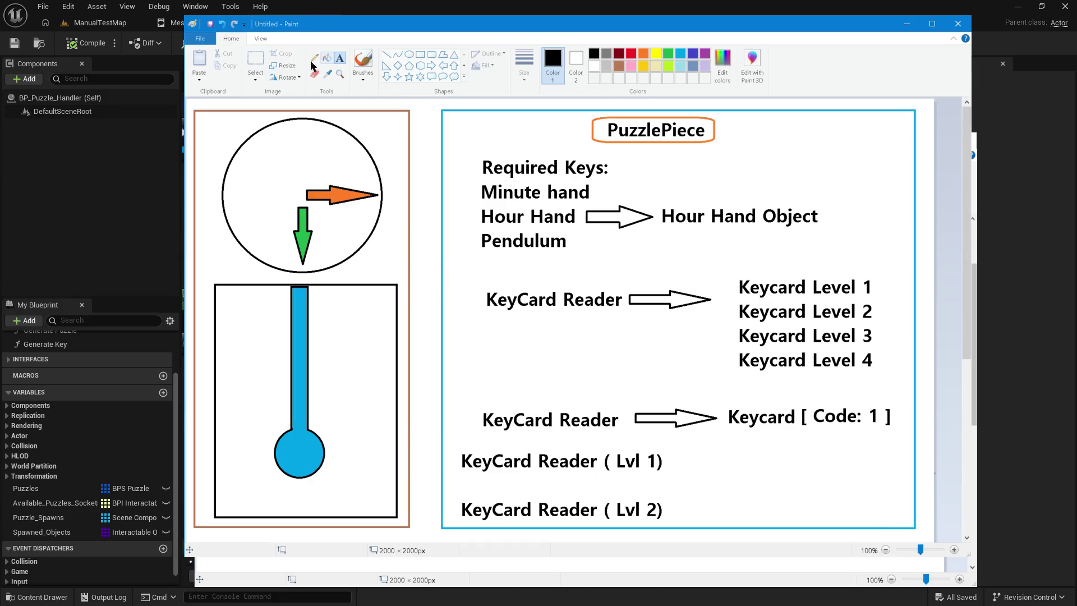
pyautogui.click(255, 61)
# Step: Move the KeyCard Reader and Keycard Levels block down above Needed Object
pyautogui.moveTo(477, 276); pyautogui.dragTo(892, 379)
pyautogui.scroll(-5, 854, 401)
pyautogui.scroll(2, 776, 348)
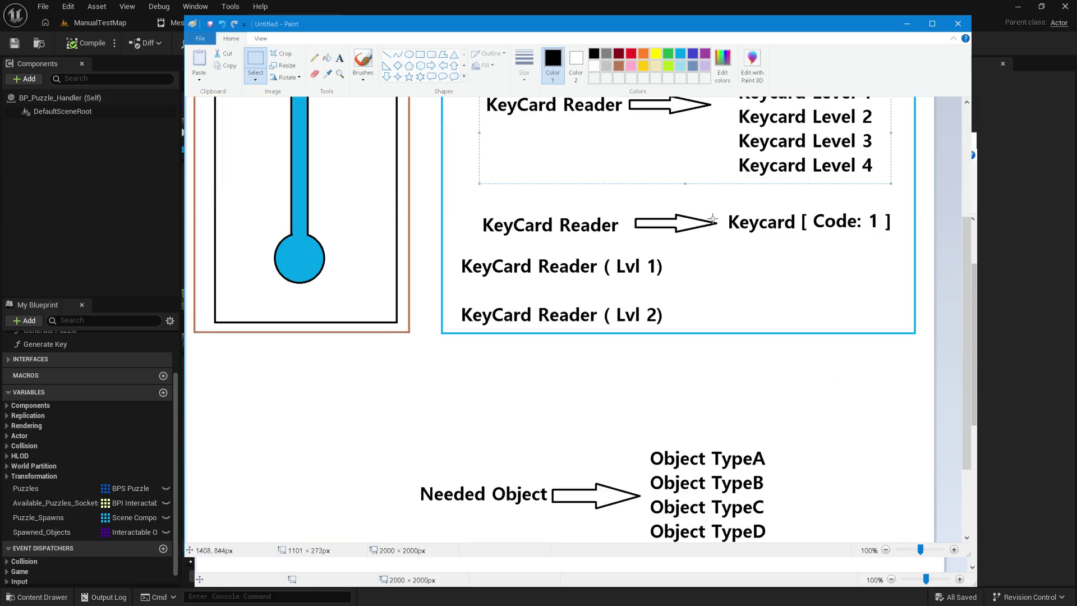
pyautogui.moveTo(685, 170)
pyautogui.mouseDown()
pyautogui.moveTo(483, 469)
pyautogui.moveTo(481, 421)
pyautogui.moveTo(431, 419)
pyautogui.moveTo(520, 450)
pyautogui.moveTo(688, 474)
pyautogui.moveTo(663, 527)
pyautogui.mouseUp()
pyautogui.click(709, 398)
# Step: Reposition the Lvl 1 and Lvl 2 lines just beneath Pendulum
pyautogui.scroll(4, 709, 398)
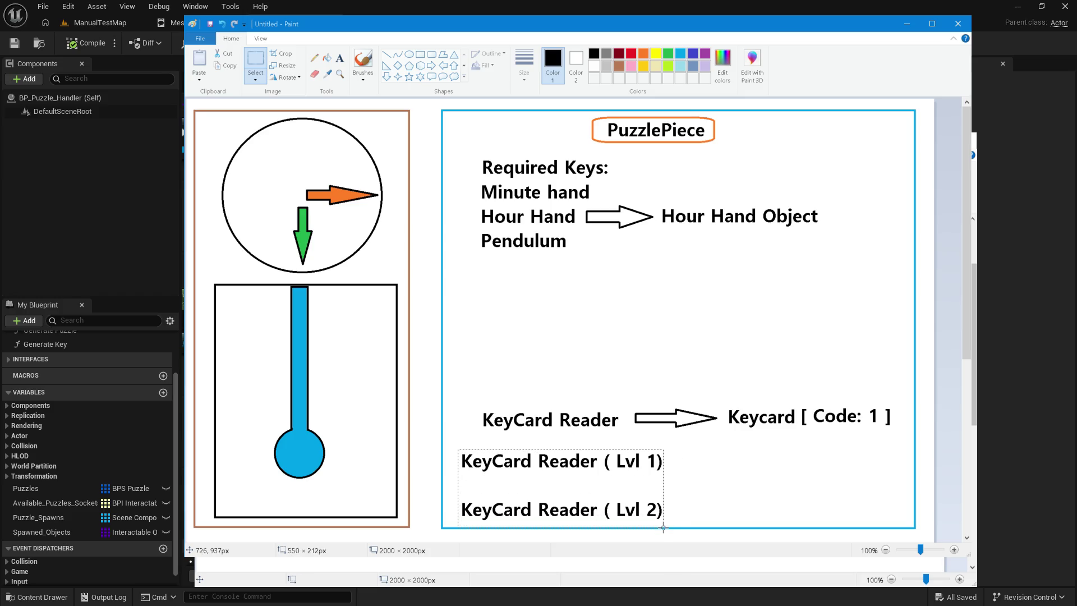
pyautogui.moveTo(595, 487)
pyautogui.mouseDown()
pyautogui.moveTo(612, 296)
pyautogui.moveTo(612, 328)
pyautogui.mouseUp()
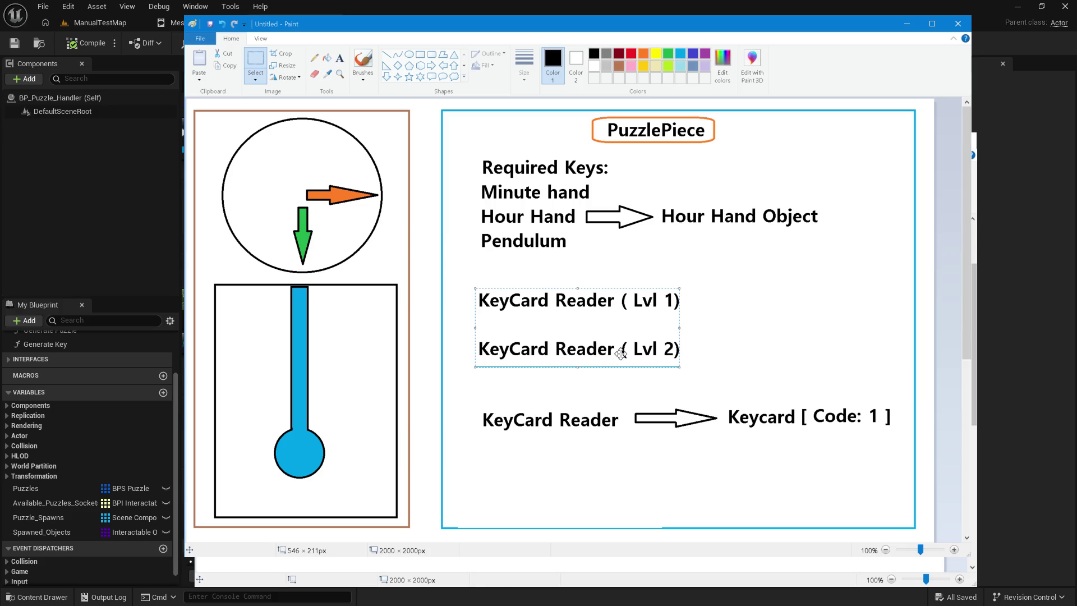
pyautogui.click(635, 397)
pyautogui.hotkey('ctrl', 'z')
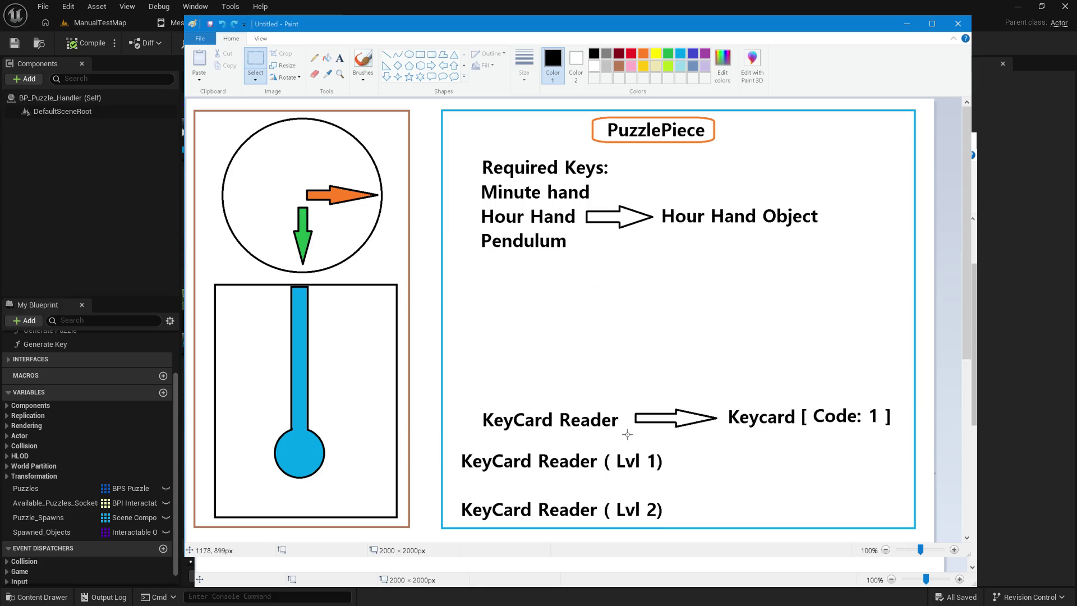
pyautogui.moveTo(456, 447)
pyautogui.mouseDown()
pyautogui.moveTo(703, 528)
pyautogui.moveTo(672, 524)
pyautogui.mouseUp()
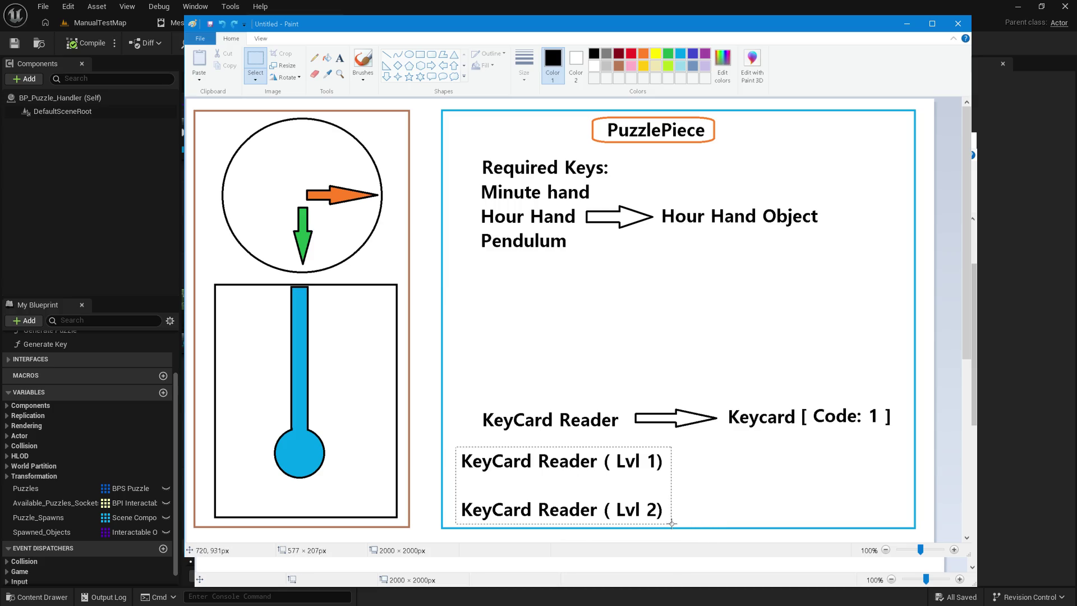
pyautogui.moveTo(623, 497)
pyautogui.mouseDown()
pyautogui.moveTo(622, 367)
pyautogui.moveTo(642, 317)
pyautogui.mouseUp()
pyautogui.click(722, 356)
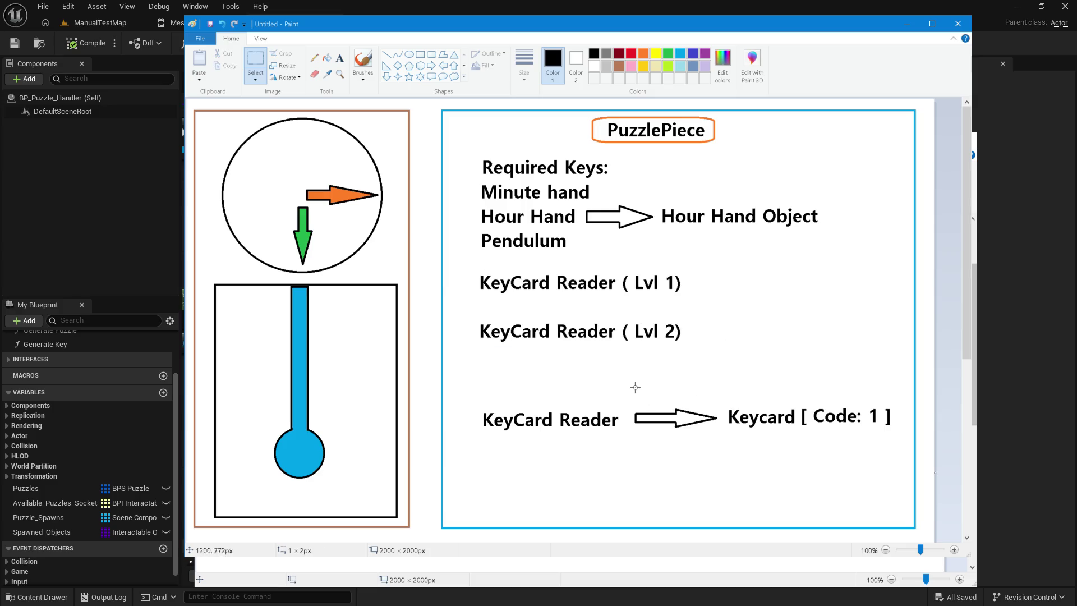
pyautogui.moveTo(629, 397); pyautogui.dragTo(893, 440)
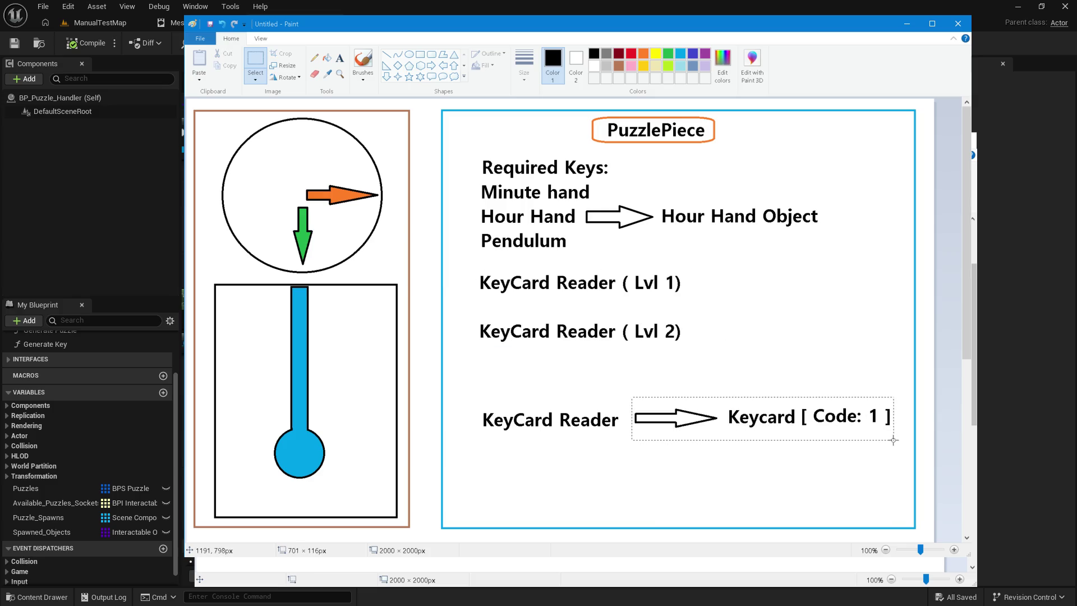
# Step: Shift the Lvl lines left and place the arrow with Keycard [ Code: 1 ] beside Lvl 1
pyautogui.moveTo(764, 423)
pyautogui.mouseDown()
pyautogui.moveTo(788, 301)
pyautogui.moveTo(758, 415)
pyautogui.moveTo(751, 380)
pyautogui.mouseUp()
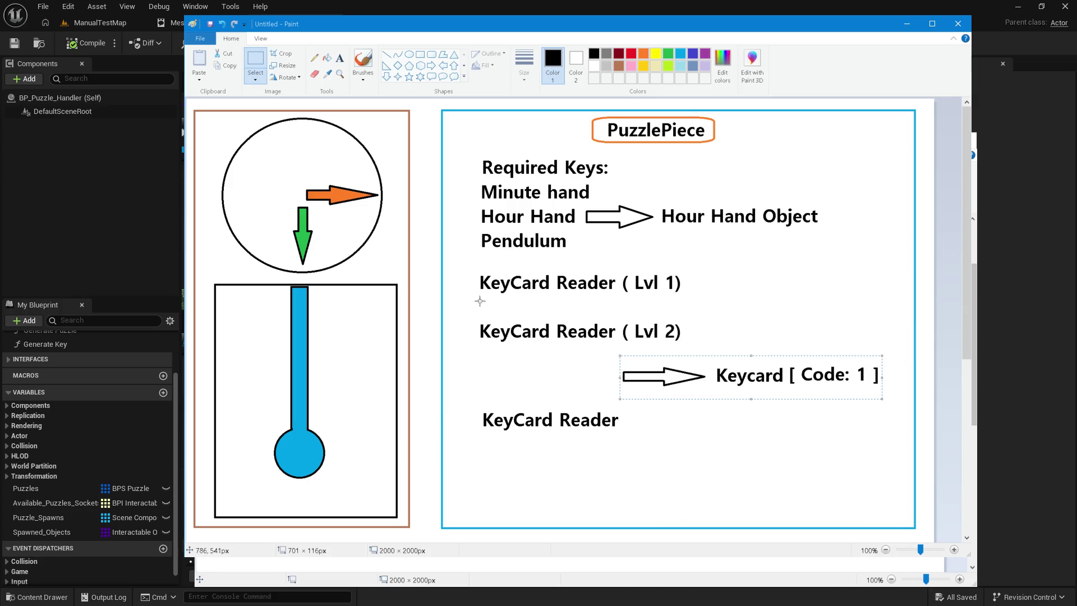
pyautogui.moveTo(474, 270); pyautogui.dragTo(693, 346)
pyautogui.moveTo(661, 310); pyautogui.dragTo(631, 307)
pyautogui.click(589, 378)
pyautogui.moveTo(620, 362)
pyautogui.mouseDown()
pyautogui.moveTo(883, 426)
pyautogui.moveTo(881, 389)
pyautogui.mouseUp()
pyautogui.moveTo(817, 378); pyautogui.dragTo(848, 281)
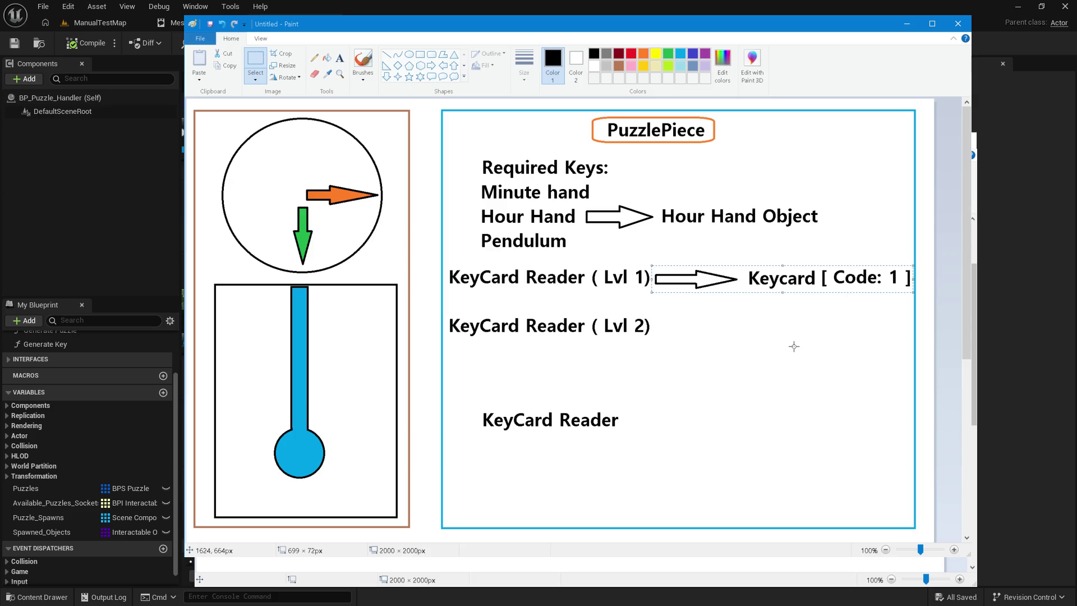
# Step: Paste arrow-and-keycard copies for the Lvl 2 row and erase the 1 from the lower code
pyautogui.click(224, 65)
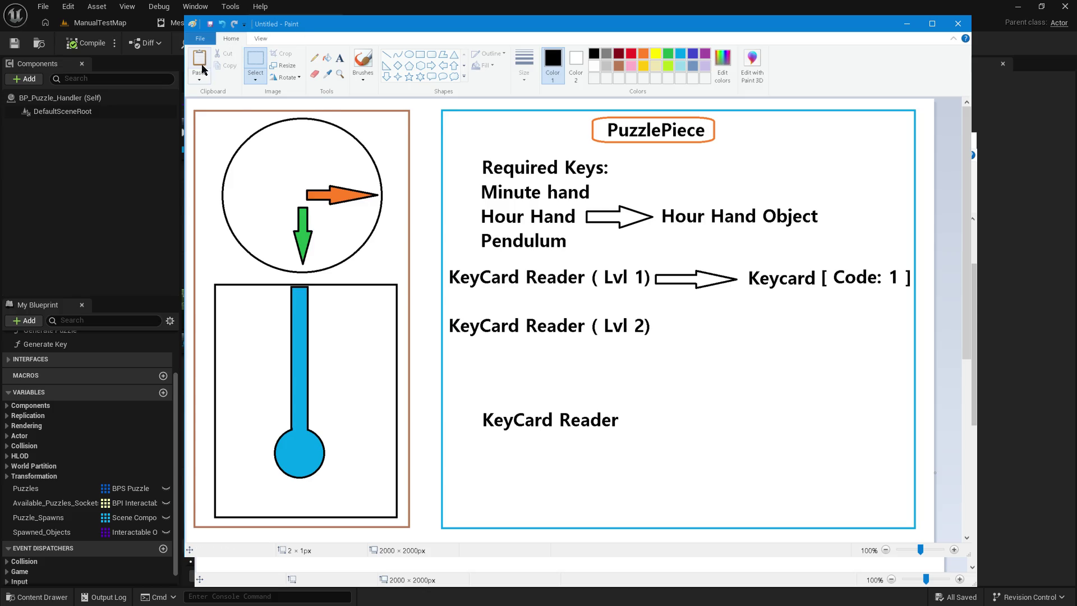
pyautogui.click(199, 62)
pyautogui.moveTo(240, 109)
pyautogui.mouseDown()
pyautogui.moveTo(735, 315)
pyautogui.moveTo(704, 315)
pyautogui.mouseUp()
pyautogui.click(694, 351)
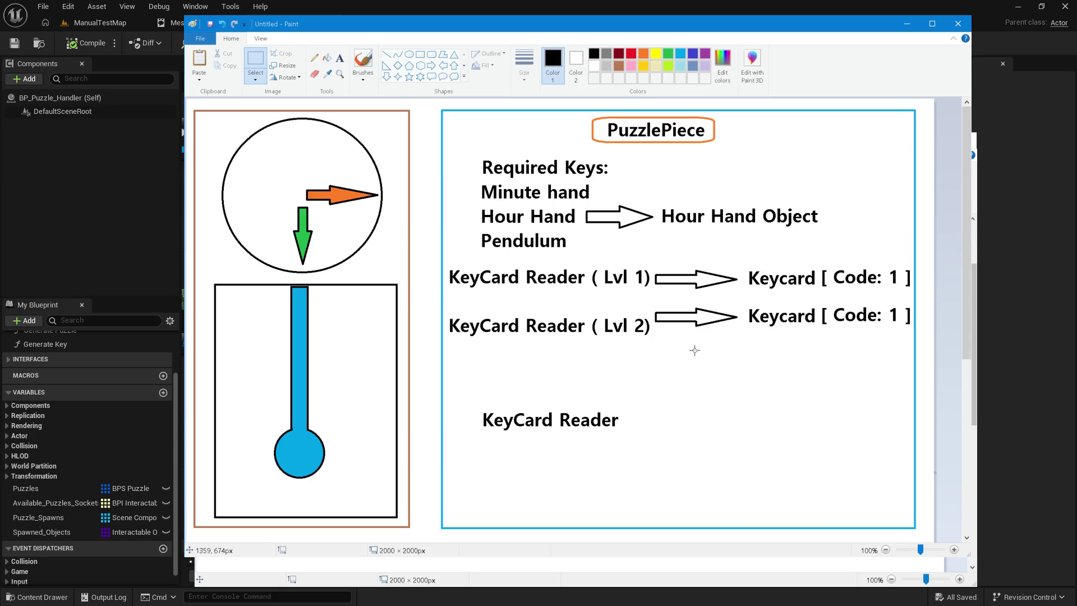
pyautogui.click(199, 59)
pyautogui.moveTo(223, 111)
pyautogui.mouseDown()
pyautogui.moveTo(505, 273)
pyautogui.moveTo(732, 356)
pyautogui.moveTo(687, 338)
pyautogui.mouseUp()
pyautogui.moveTo(687, 337); pyautogui.dragTo(686, 337)
pyautogui.moveTo(886, 327); pyautogui.dragTo(899, 350)
pyautogui.press('Delete')
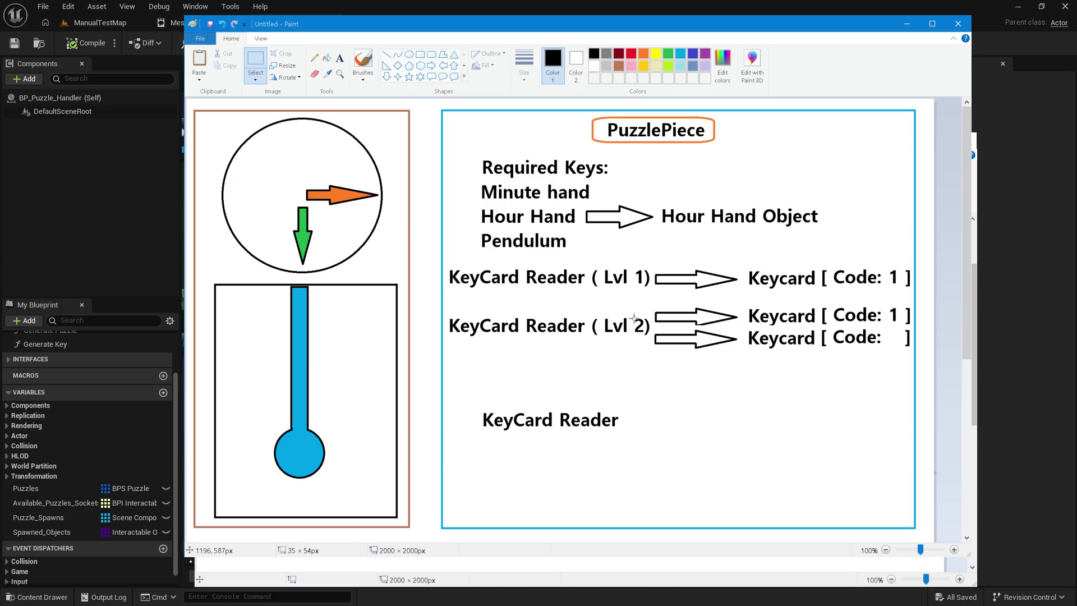
# Step: Copy the 2 from 'Lvl 2' into the empty code slot, making Keycard [ Code: 2 ]
pyautogui.moveTo(632, 318); pyautogui.dragTo(645, 336)
pyautogui.click(226, 66)
pyautogui.click(199, 59)
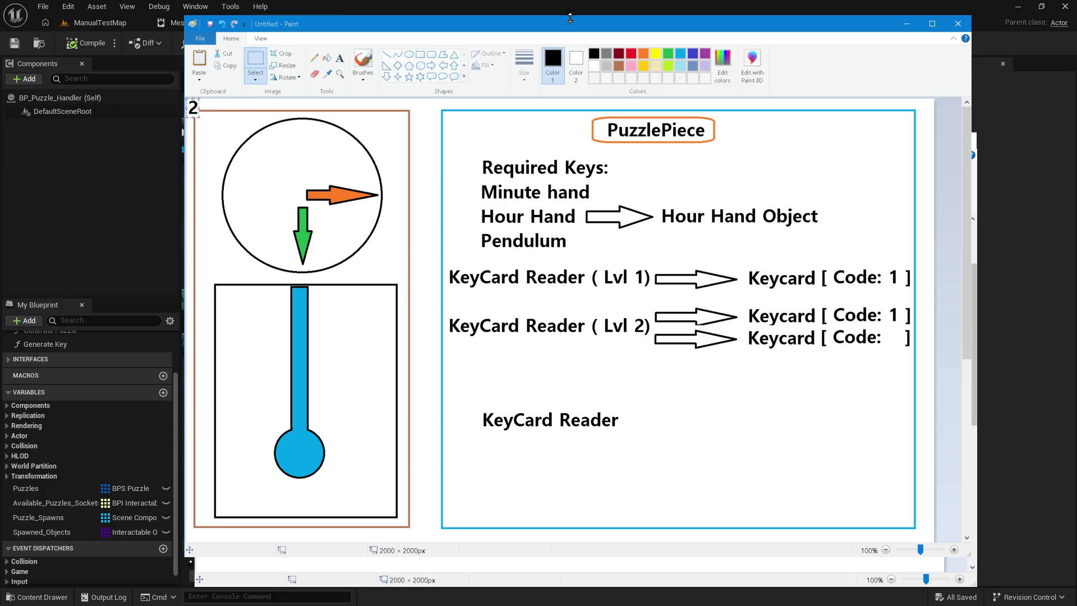
pyautogui.moveTo(193, 107)
pyautogui.mouseDown()
pyautogui.moveTo(380, 293)
pyautogui.moveTo(867, 295)
pyautogui.moveTo(881, 358)
pyautogui.moveTo(895, 338)
pyautogui.mouseUp()
pyautogui.press('Escape')
pyautogui.hotkey('ctrl', 'z')
pyautogui.press('Up')
pyautogui.press('Up')
pyautogui.press('Up')
pyautogui.press('Left')
pyautogui.press('Left')
pyautogui.press('Up')
pyautogui.press('Left')
pyautogui.click(571, 367)
# Step: Move the reader rows down and place the KeyCard Reader heading above them
pyautogui.moveTo(464, 179)
pyautogui.mouseDown()
pyautogui.moveTo(728, 205)
pyautogui.moveTo(853, 253)
pyautogui.mouseUp()
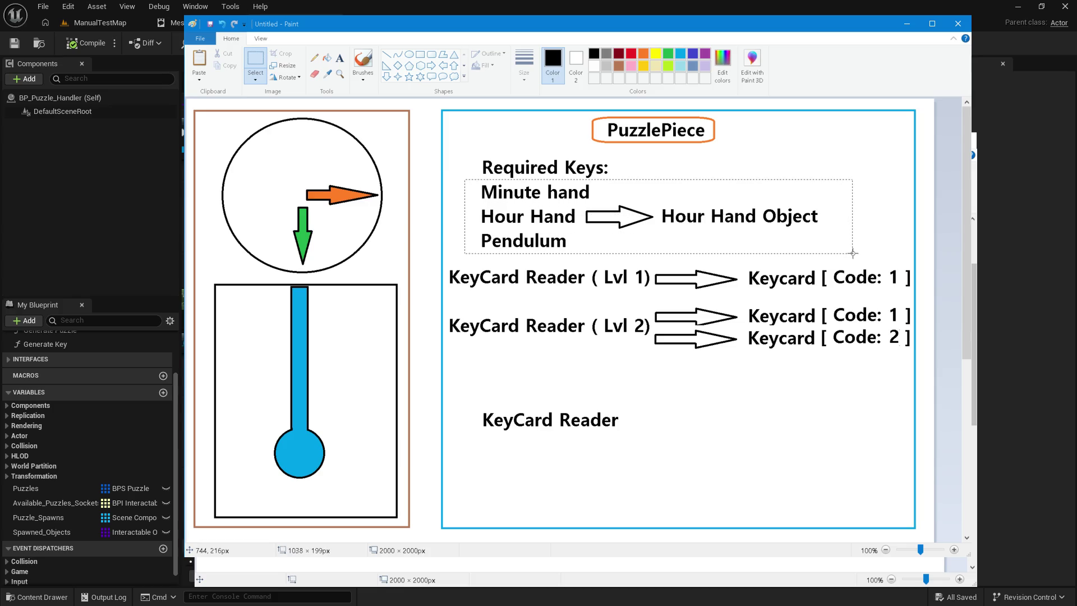
pyautogui.click(769, 436)
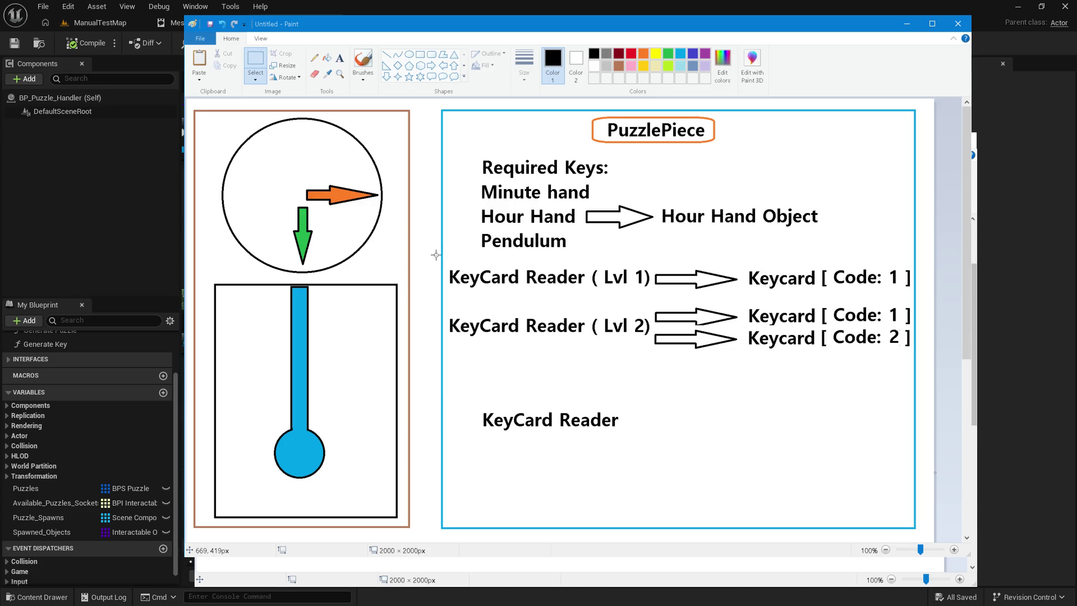
pyautogui.moveTo(447, 263)
pyautogui.mouseDown()
pyautogui.moveTo(806, 288)
pyautogui.moveTo(910, 357)
pyautogui.mouseUp()
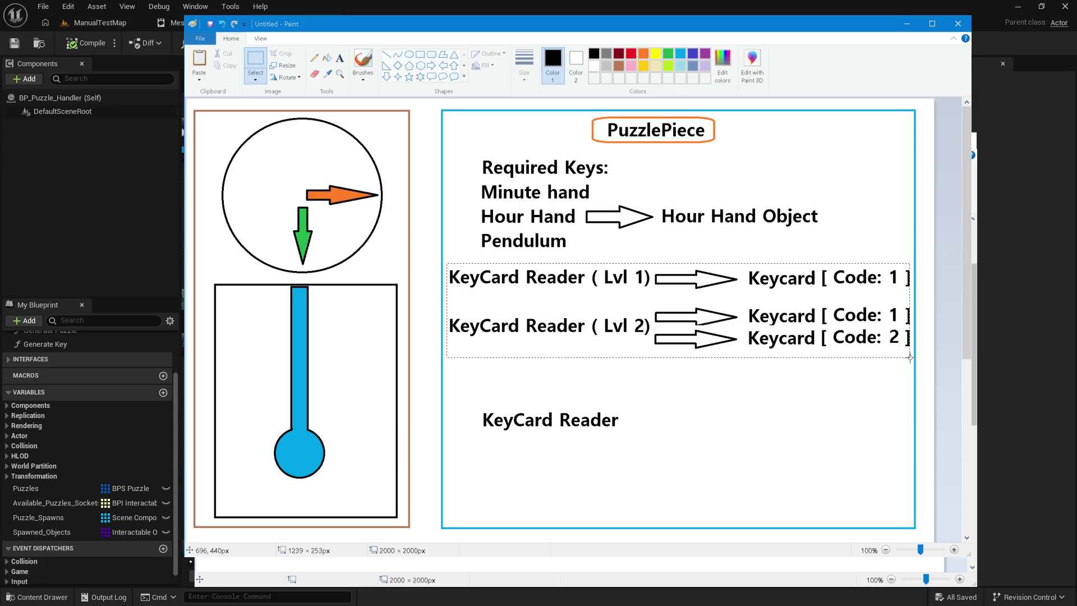
pyautogui.click(484, 227)
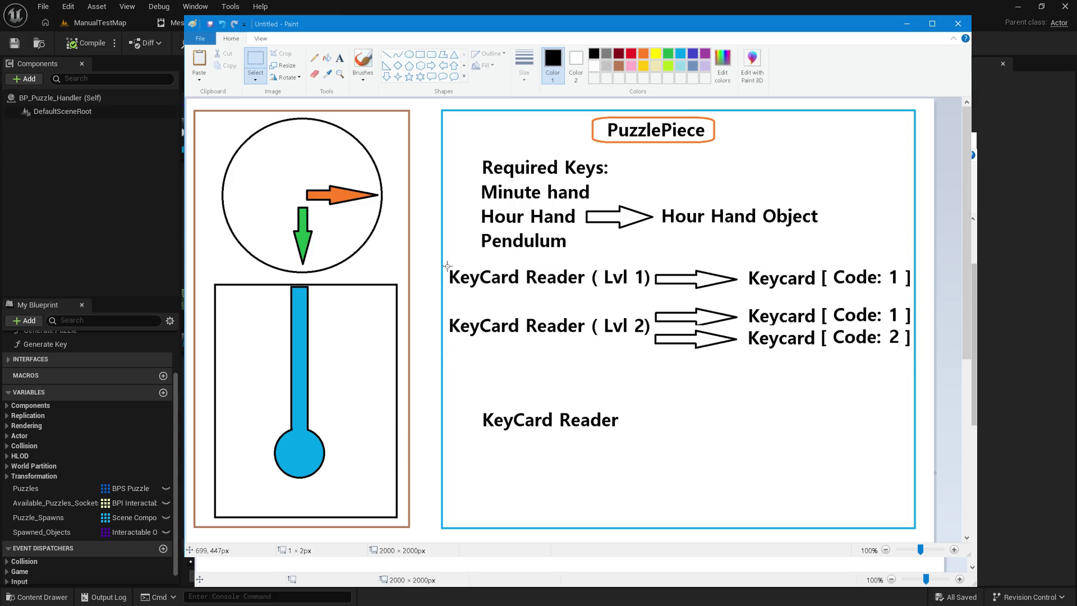
pyautogui.moveTo(448, 265)
pyautogui.mouseDown()
pyautogui.moveTo(662, 345)
pyautogui.moveTo(910, 353)
pyautogui.mouseUp()
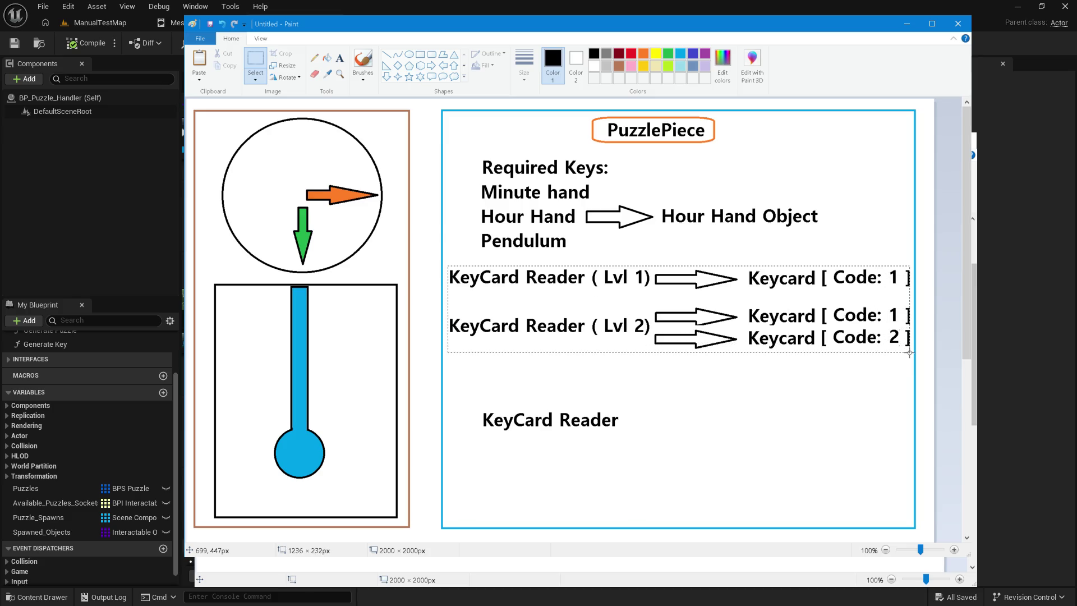
pyautogui.moveTo(764, 309); pyautogui.dragTo(761, 362)
pyautogui.moveTo(646, 441)
pyautogui.mouseDown()
pyautogui.moveTo(472, 414)
pyautogui.moveTo(552, 290)
pyautogui.moveTo(621, 298)
pyautogui.mouseUp()
pyautogui.click(505, 291)
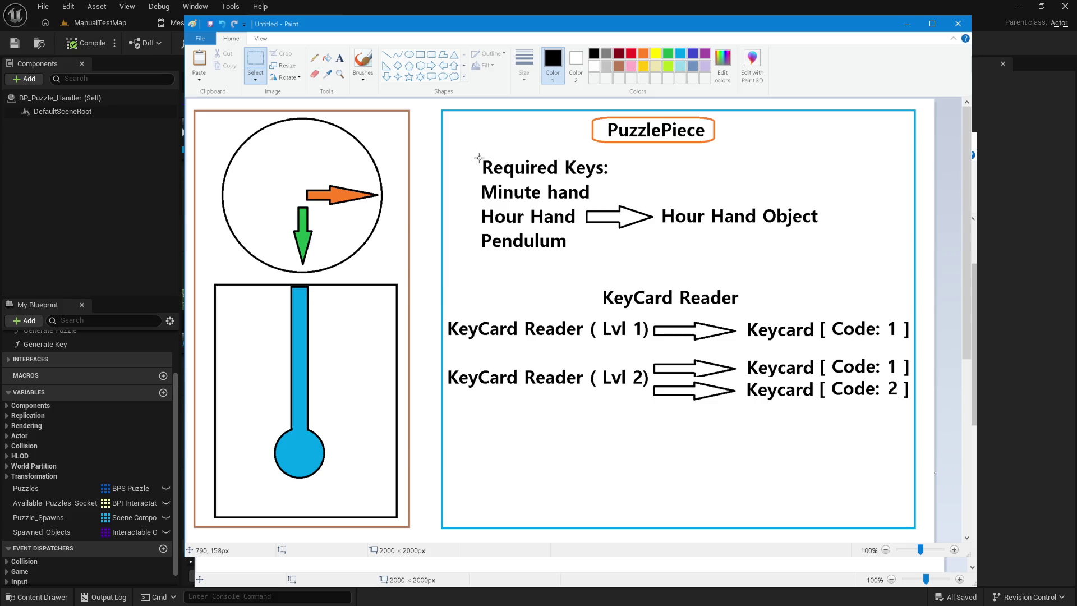
# Step: Move the whole KeyCard Reader ( Lvl 2) row further down
pyautogui.moveTo(474, 153)
pyautogui.mouseDown()
pyautogui.moveTo(590, 199)
pyautogui.moveTo(602, 257)
pyautogui.mouseUp()
pyautogui.click(664, 284)
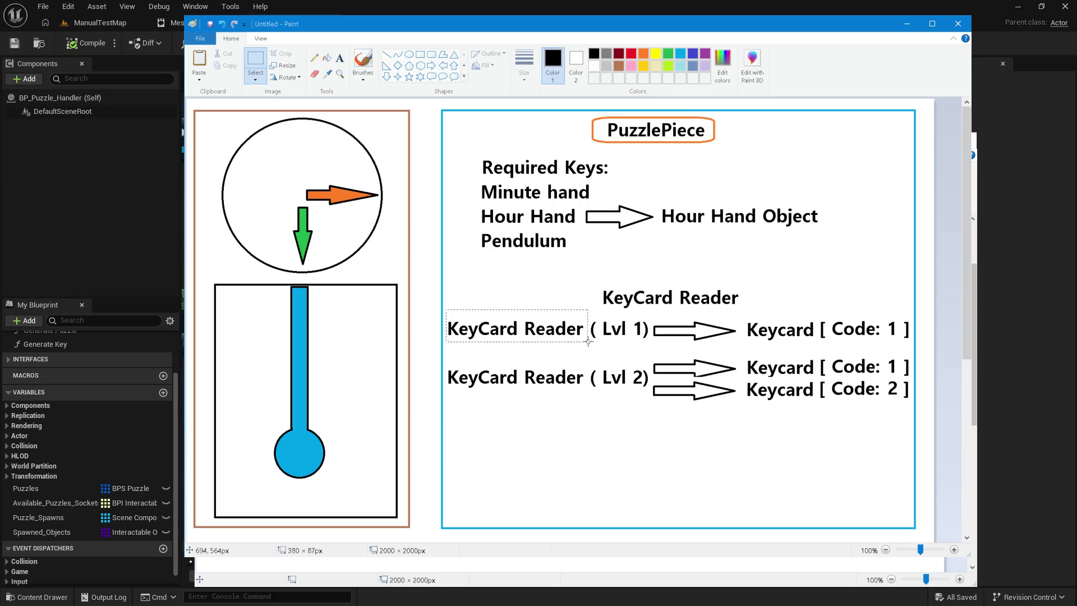
pyautogui.moveTo(744, 307); pyautogui.dragTo(908, 340)
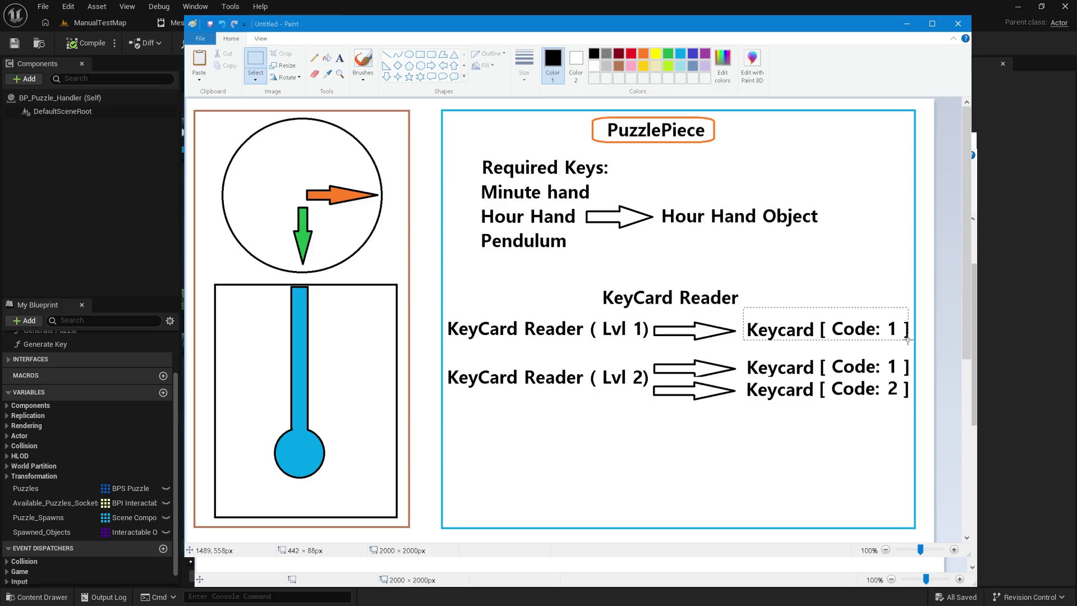
pyautogui.click(910, 340)
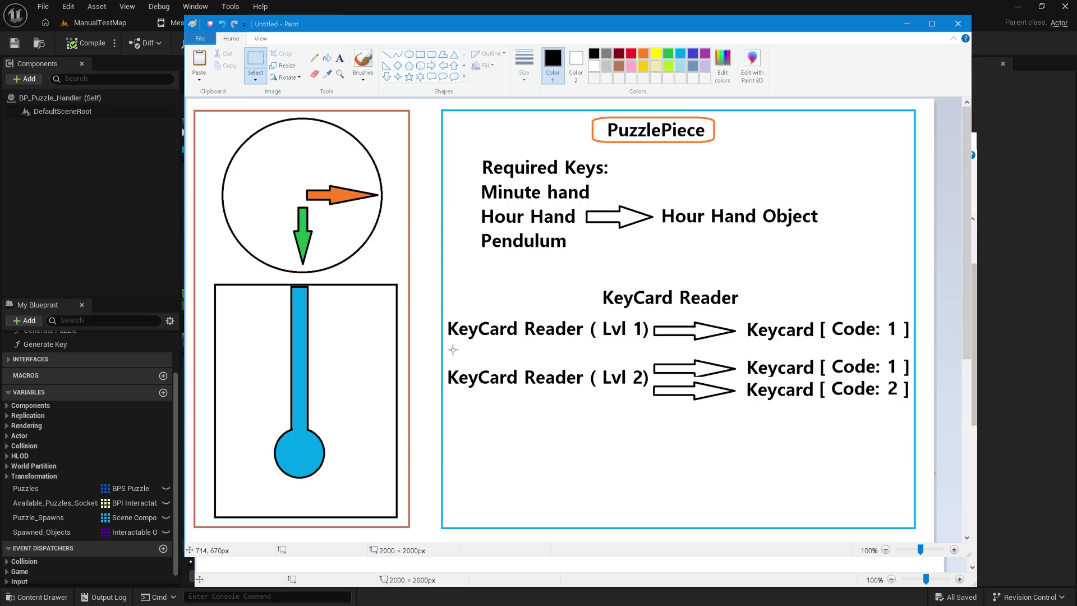
pyautogui.moveTo(445, 353)
pyautogui.mouseDown()
pyautogui.moveTo(608, 399)
pyautogui.moveTo(650, 398)
pyautogui.mouseUp()
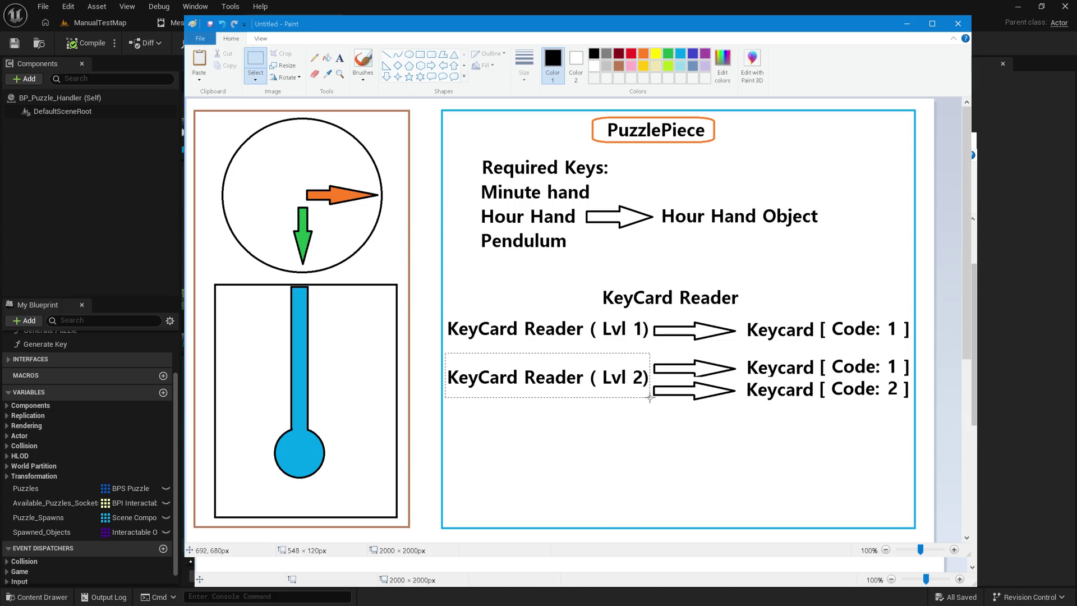
pyautogui.click(650, 398)
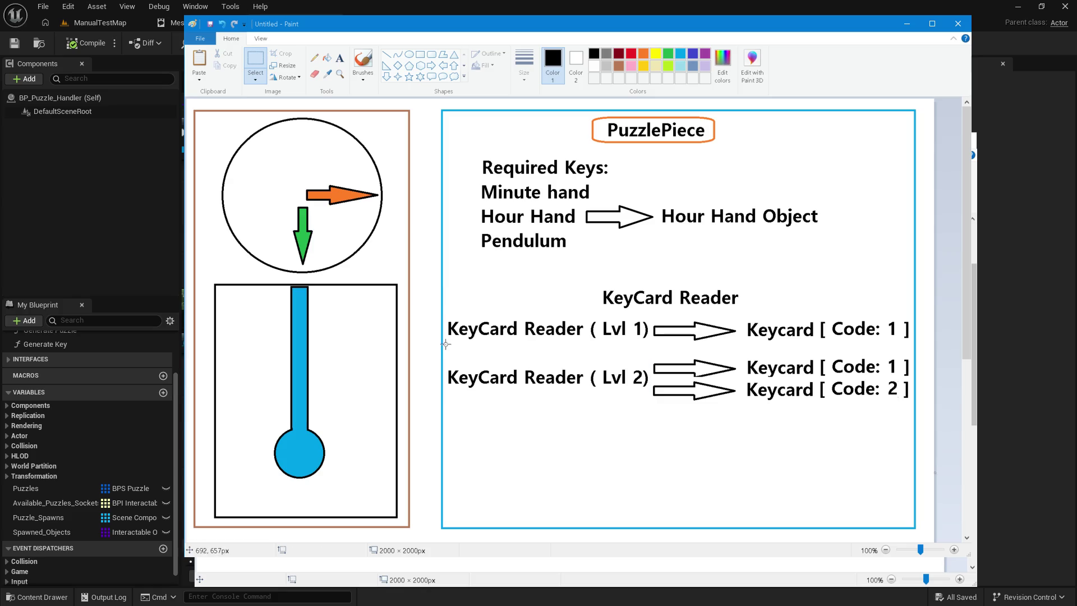
pyautogui.moveTo(445, 344)
pyautogui.mouseDown()
pyautogui.moveTo(776, 413)
pyautogui.moveTo(910, 402)
pyautogui.mouseUp()
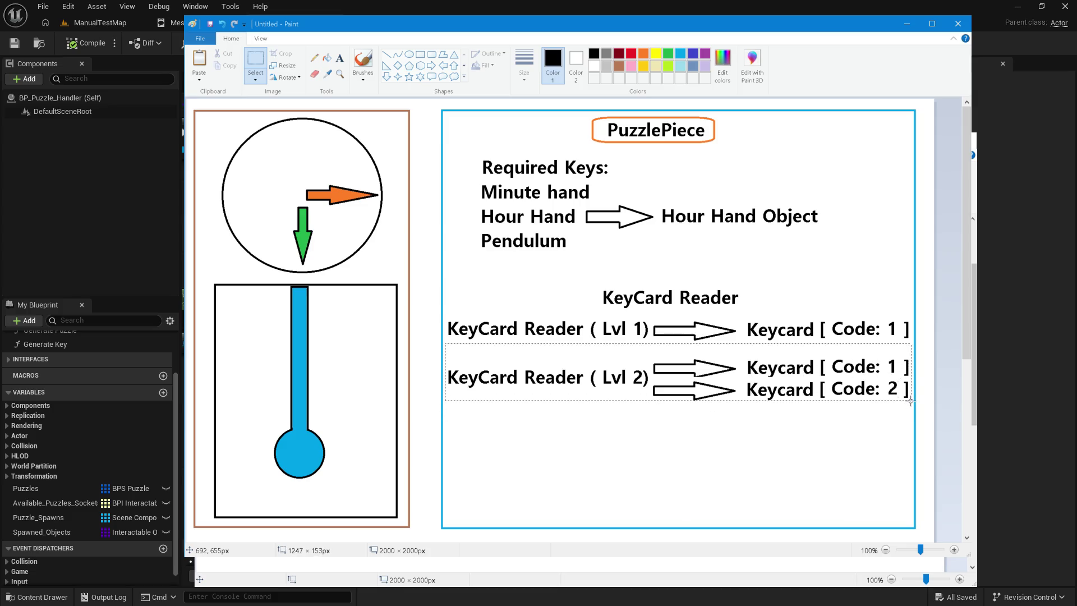
pyautogui.moveTo(815, 380); pyautogui.dragTo(813, 420)
pyautogui.click(780, 353)
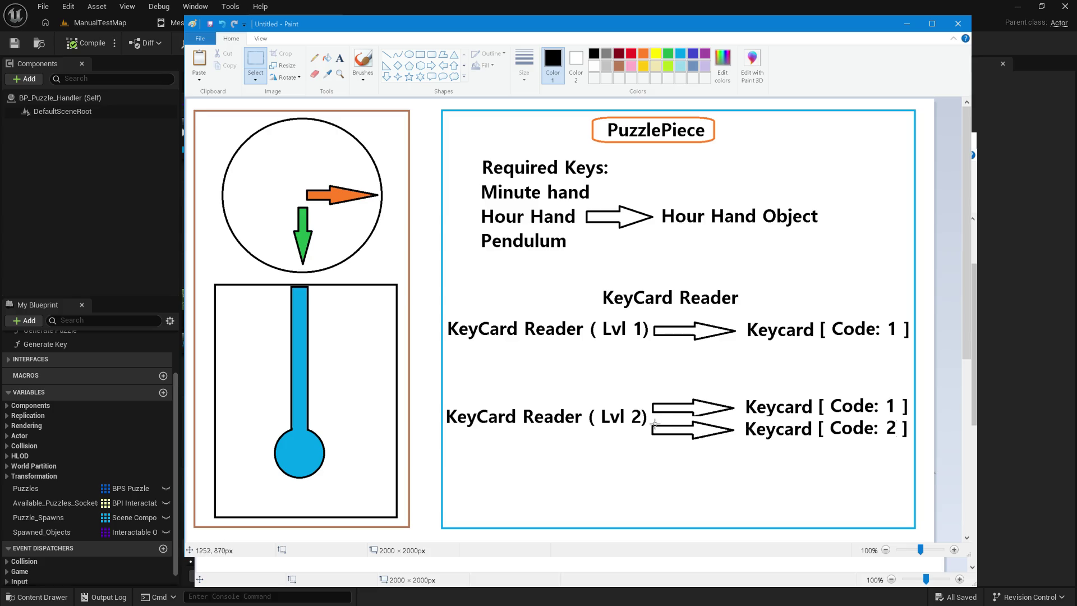
# Step: Move the arrow and Keycard [ Code: 2 ] row up beside the Lvl 1 reader
pyautogui.moveTo(651, 420)
pyautogui.mouseDown()
pyautogui.moveTo(818, 462)
pyautogui.moveTo(897, 428)
pyautogui.moveTo(908, 441)
pyautogui.mouseUp()
pyautogui.click(898, 449)
pyautogui.moveTo(908, 418)
pyautogui.mouseDown()
pyautogui.moveTo(673, 439)
pyautogui.moveTo(645, 463)
pyautogui.moveTo(690, 377)
pyautogui.moveTo(684, 360)
pyautogui.mouseUp()
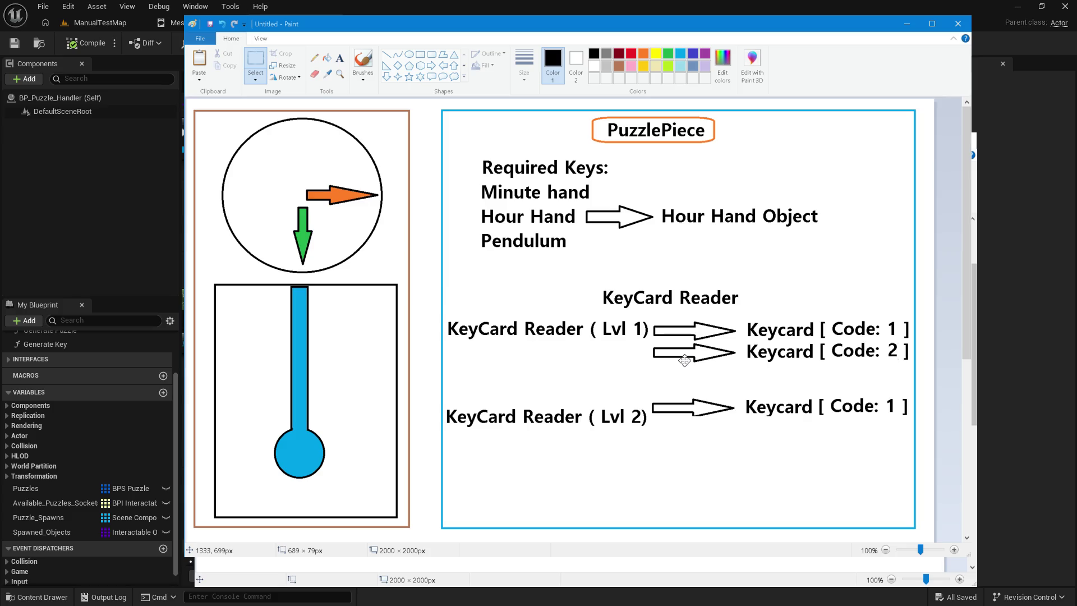
pyautogui.click(648, 387)
# Step: Realign the Lvl 2 arrow and the two Lvl 1 arrows with their keycards
pyautogui.moveTo(651, 388)
pyautogui.mouseDown()
pyautogui.moveTo(910, 419)
pyautogui.moveTo(879, 413)
pyautogui.mouseUp()
pyautogui.moveTo(880, 413); pyautogui.dragTo(880, 413)
pyautogui.click(834, 387)
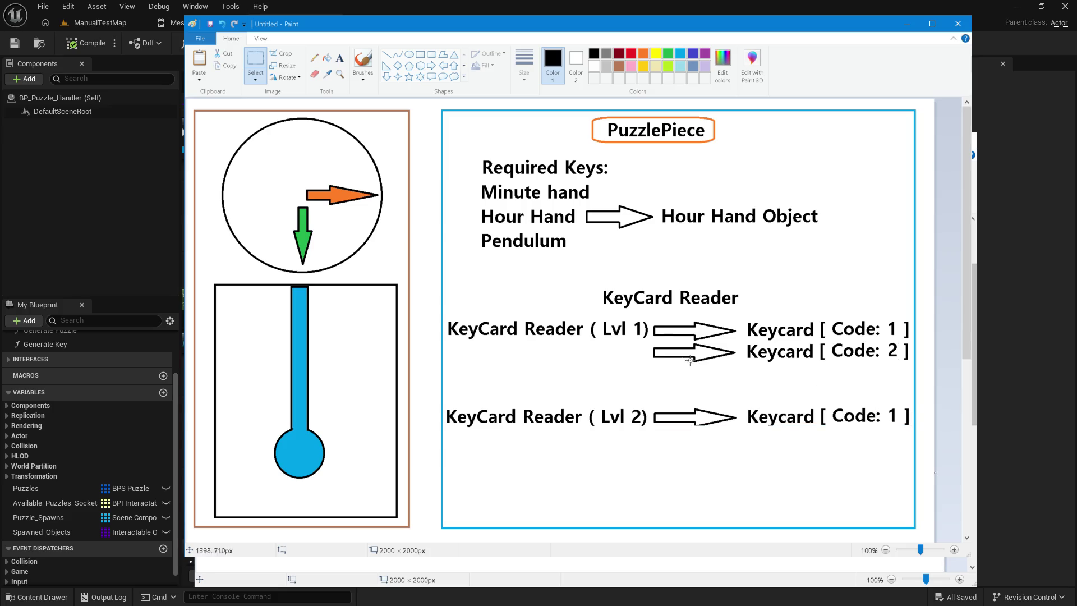
pyautogui.moveTo(647, 313)
pyautogui.mouseDown()
pyautogui.moveTo(746, 337)
pyautogui.moveTo(753, 355)
pyautogui.mouseUp()
pyautogui.click(604, 304)
pyautogui.moveTo(650, 317)
pyautogui.mouseDown()
pyautogui.moveTo(822, 363)
pyautogui.moveTo(911, 364)
pyautogui.moveTo(867, 341)
pyautogui.mouseUp()
pyautogui.click(816, 376)
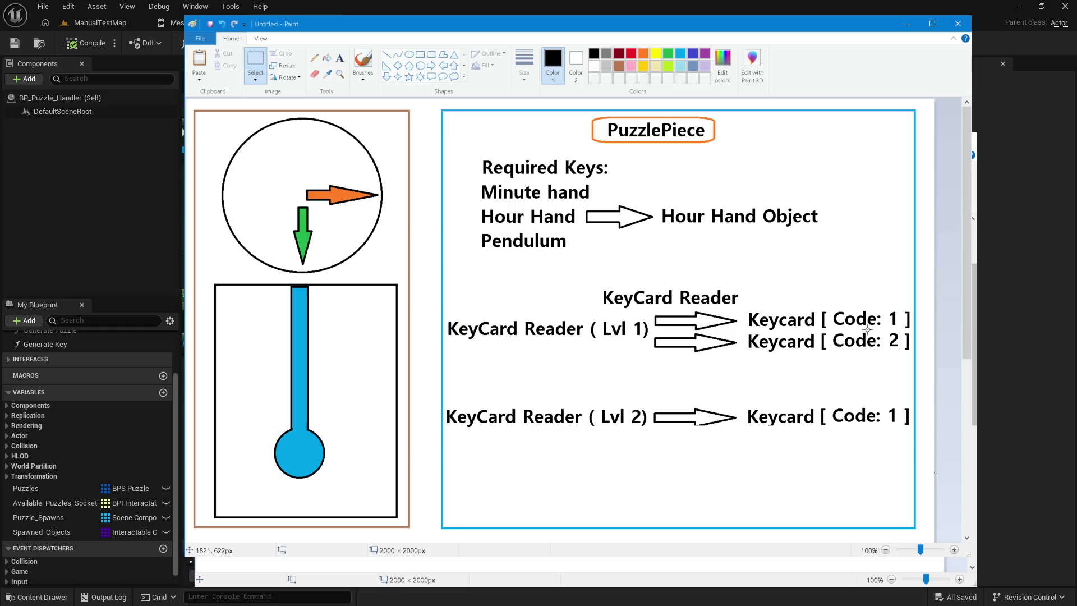
# Step: Copy 'Code: 2' over the Lvl 2 keycard's 'Code: 1'
pyautogui.moveTo(881, 328); pyautogui.dragTo(904, 351)
pyautogui.moveTo(828, 330); pyautogui.dragTo(903, 350)
pyautogui.click(199, 61)
pyautogui.moveTo(221, 108)
pyautogui.mouseDown()
pyautogui.moveTo(320, 142)
pyautogui.moveTo(810, 406)
pyautogui.moveTo(858, 414)
pyautogui.mouseUp()
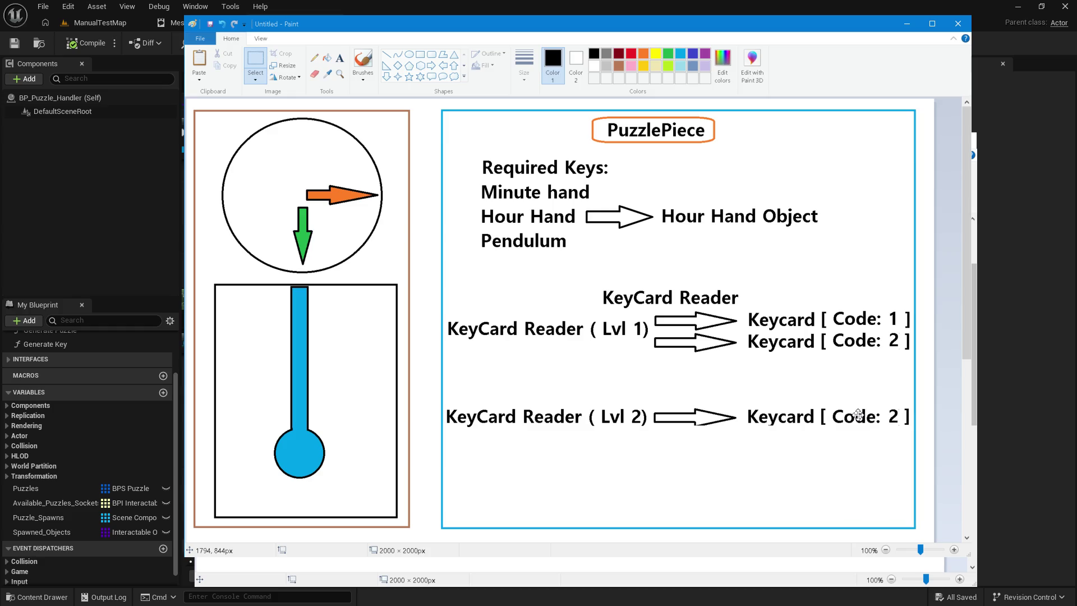
pyautogui.click(836, 353)
# Step: Start a new text box just below Pendulum
pyautogui.click(473, 266)
pyautogui.click(339, 58)
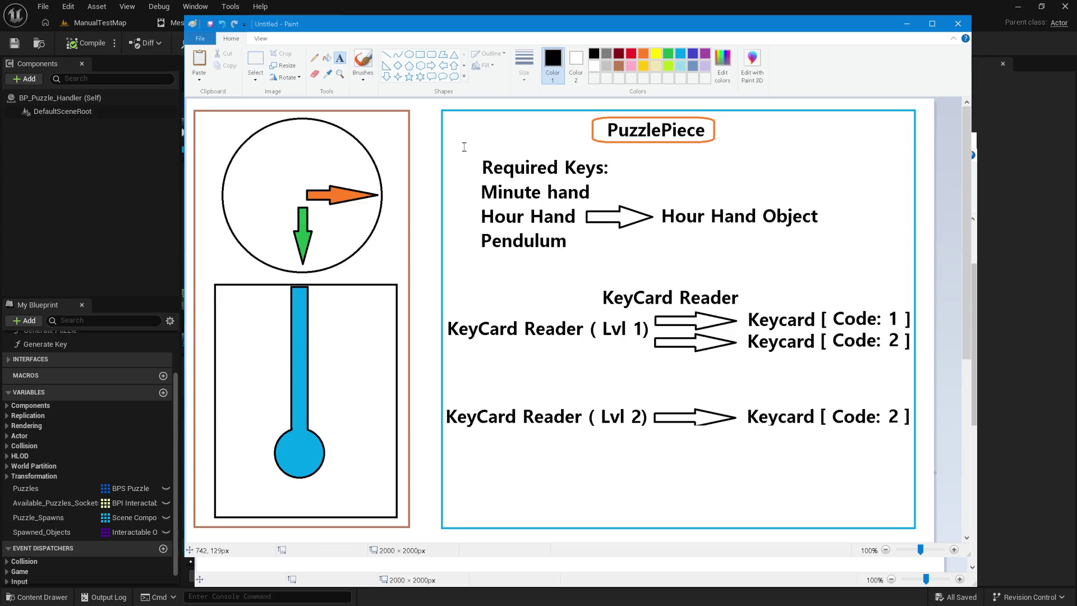
pyautogui.click(465, 258)
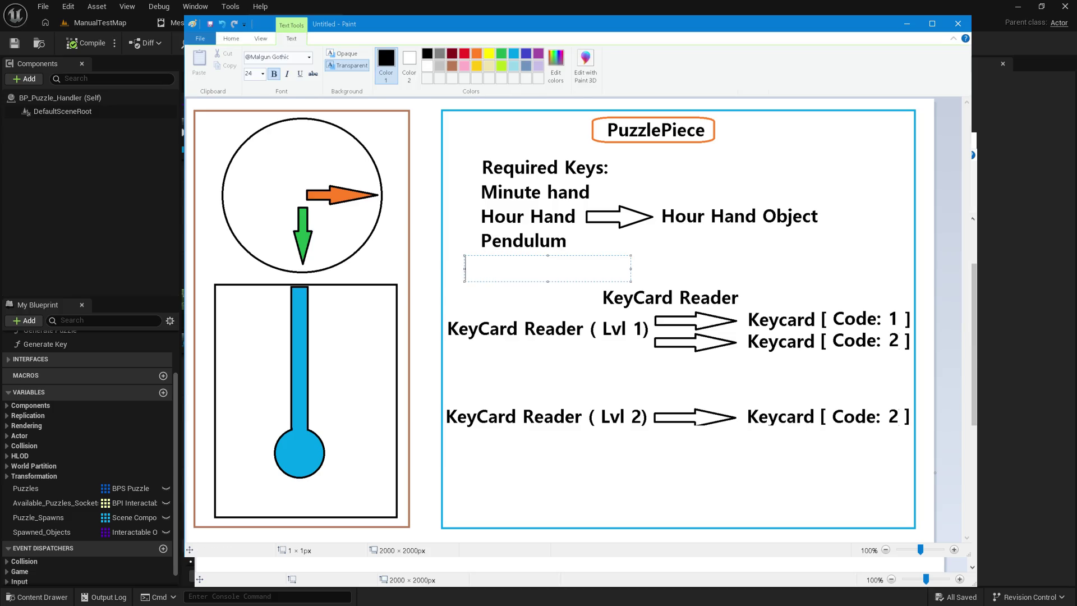
# Step: Type 'Var: Max Usable Keys' below Pendulum, widened onto a single line
pyautogui.write('Var: Max')
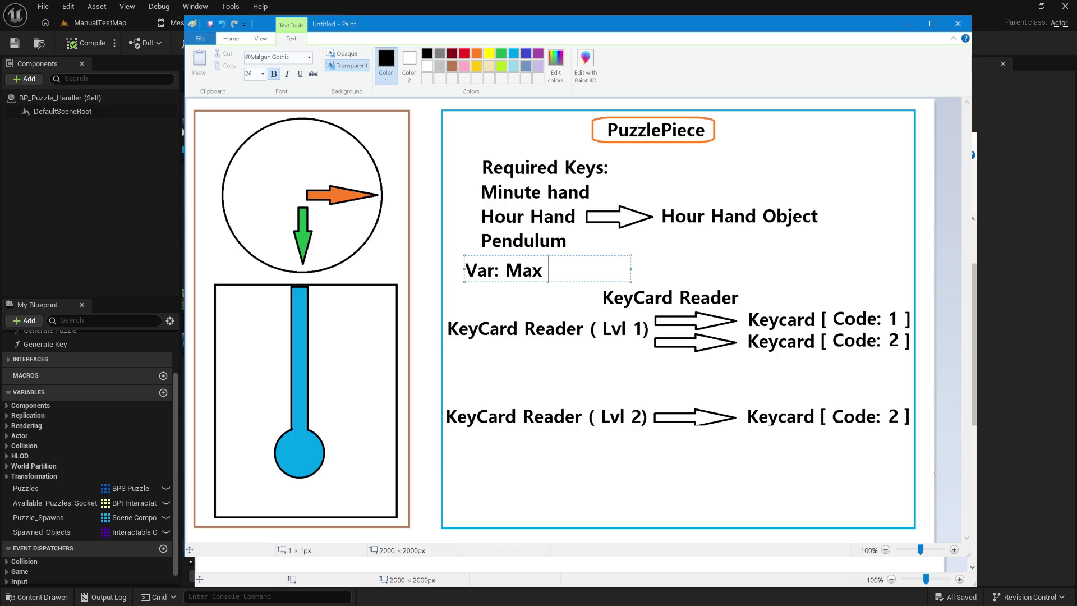
pyautogui.write('Usable Keys')
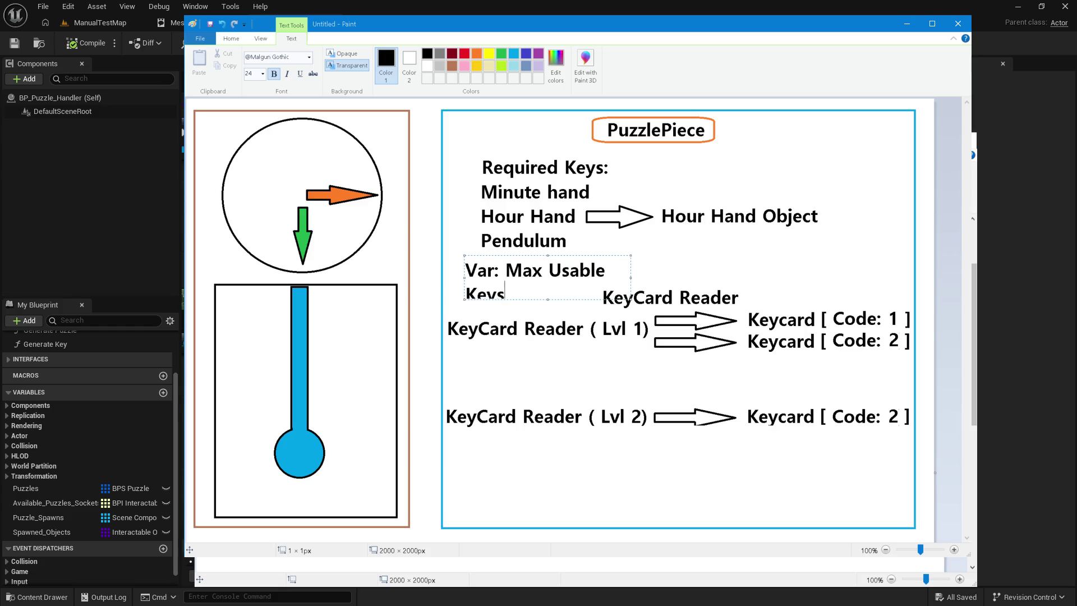
pyautogui.moveTo(631, 278); pyautogui.dragTo(875, 284)
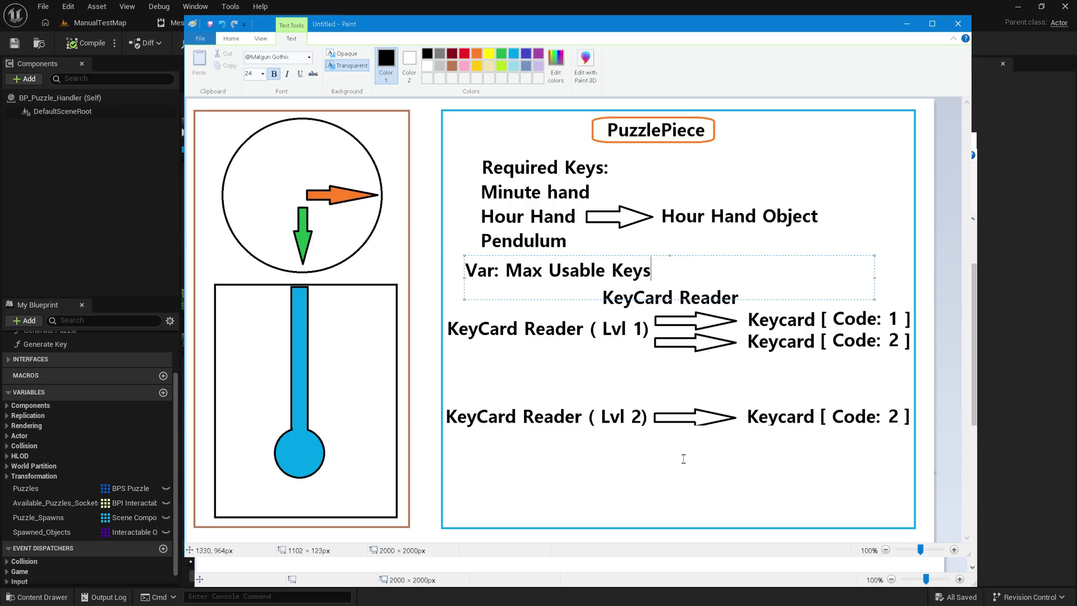
pyautogui.click(665, 494)
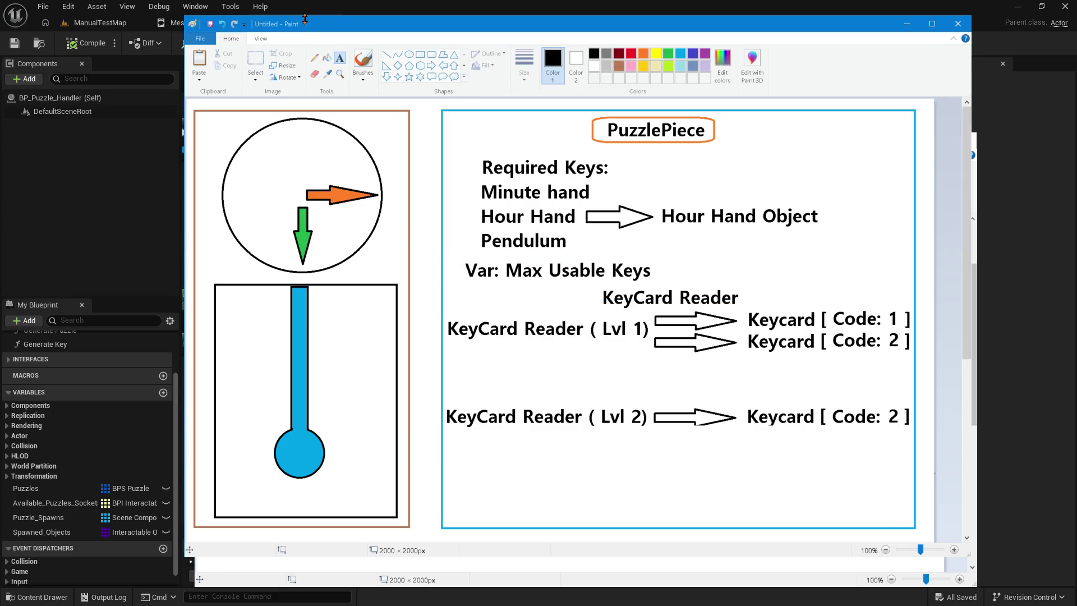
# Step: Minimize the Paint drawings to reveal BP_Puzzle_Handler's Generate Puzzle graph
pyautogui.press('super+Down')
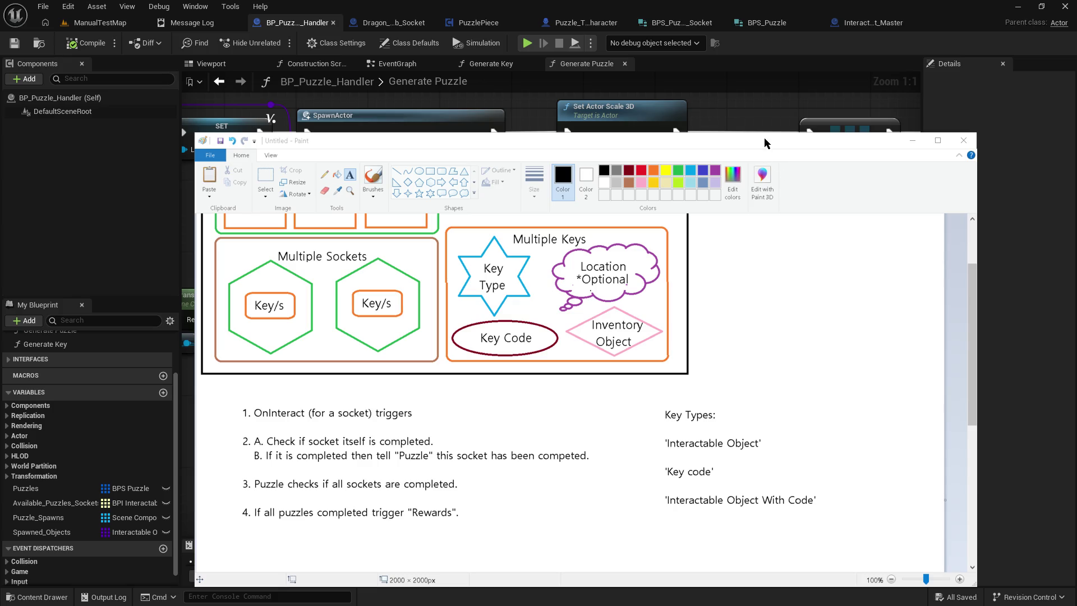
pyautogui.click(912, 140)
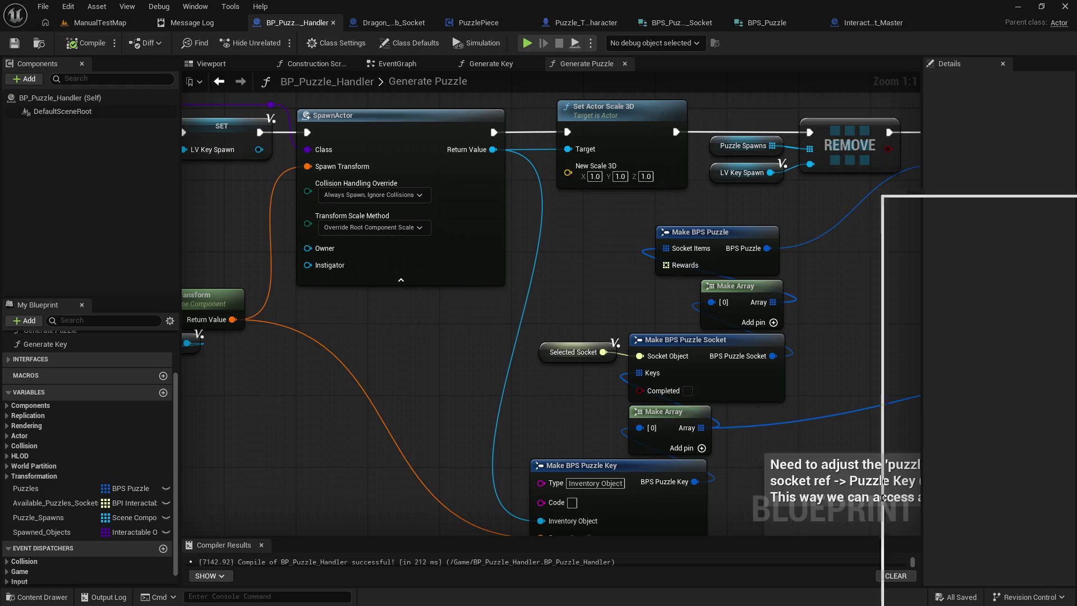
# Step: Bring up the socket-with-keys drawing and inspect its Code: 1 text
pyautogui.hotkey('alt', 'Tab')
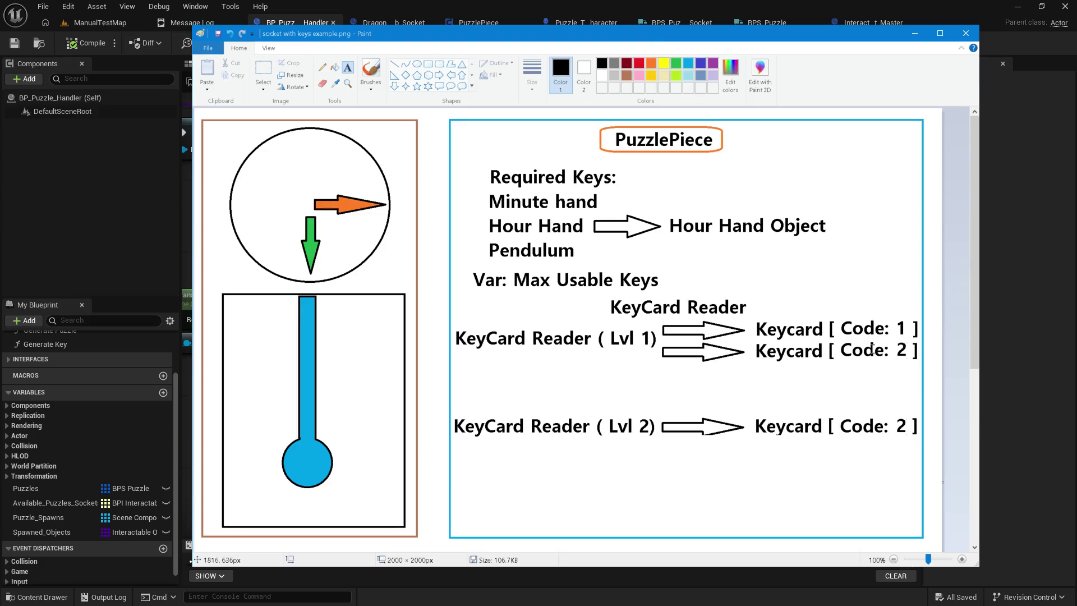
pyautogui.moveTo(830, 322); pyautogui.dragTo(903, 333)
pyautogui.click(931, 336)
pyautogui.moveTo(826, 316); pyautogui.dragTo(910, 340)
pyautogui.click(818, 378)
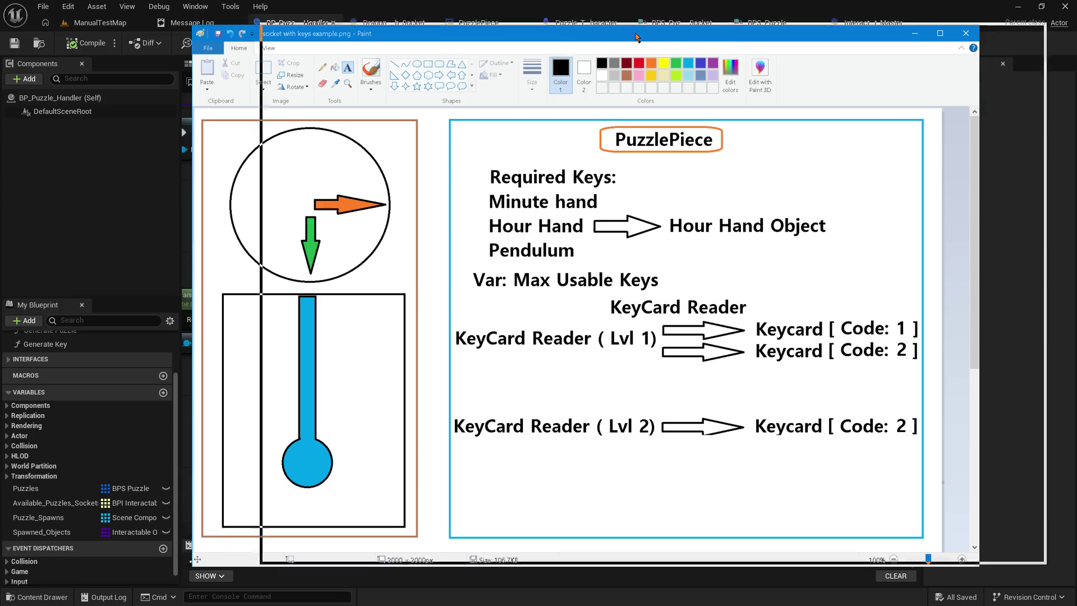
# Step: Return to the ManualTestMap level and open the Characters folder in the Content Browser
pyautogui.click(292, 22)
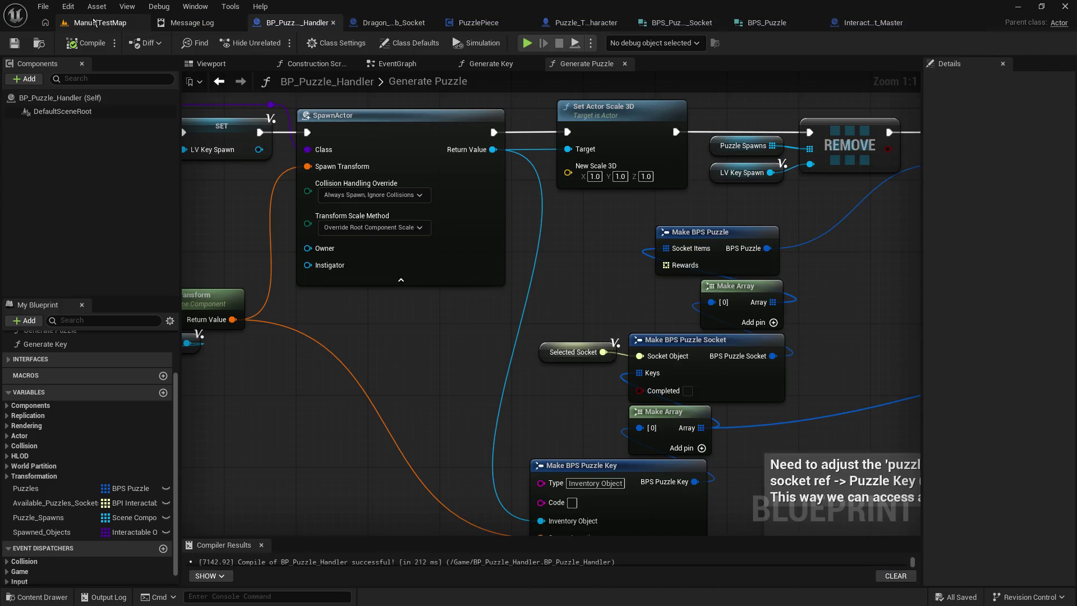
pyautogui.click(96, 23)
pyautogui.click(54, 526)
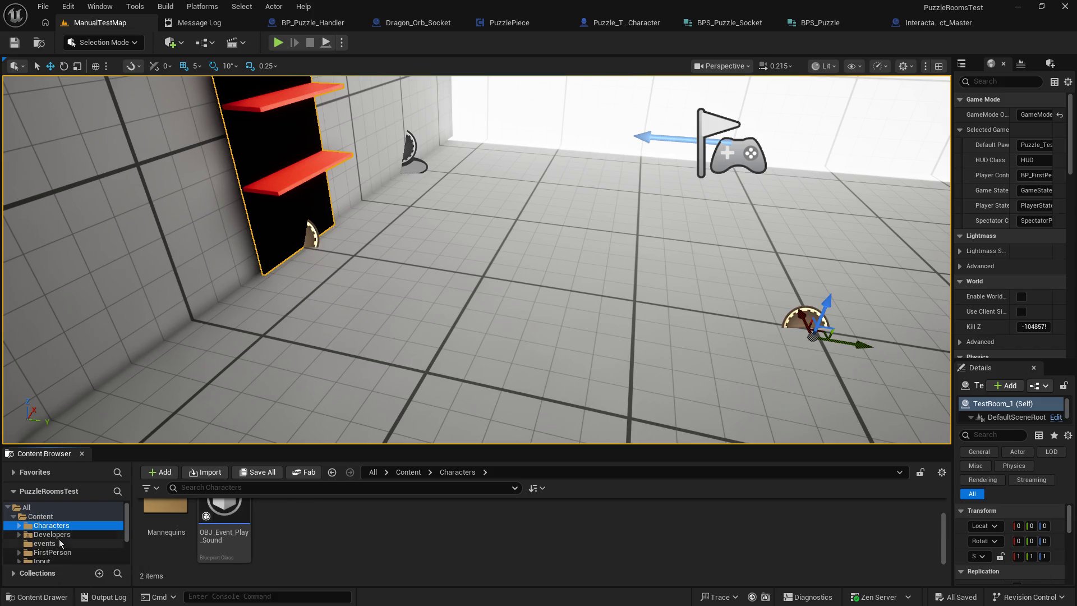
# Step: Open the BPS_PuzzleKey structure from the Content > Structs folder
pyautogui.click(40, 516)
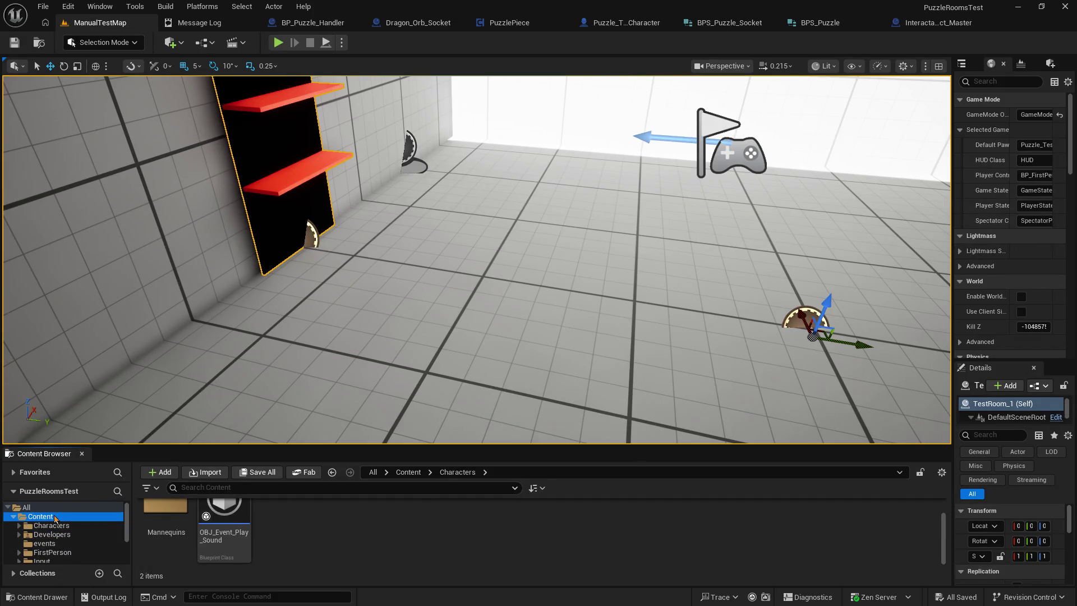
pyautogui.doubleClick(690, 524)
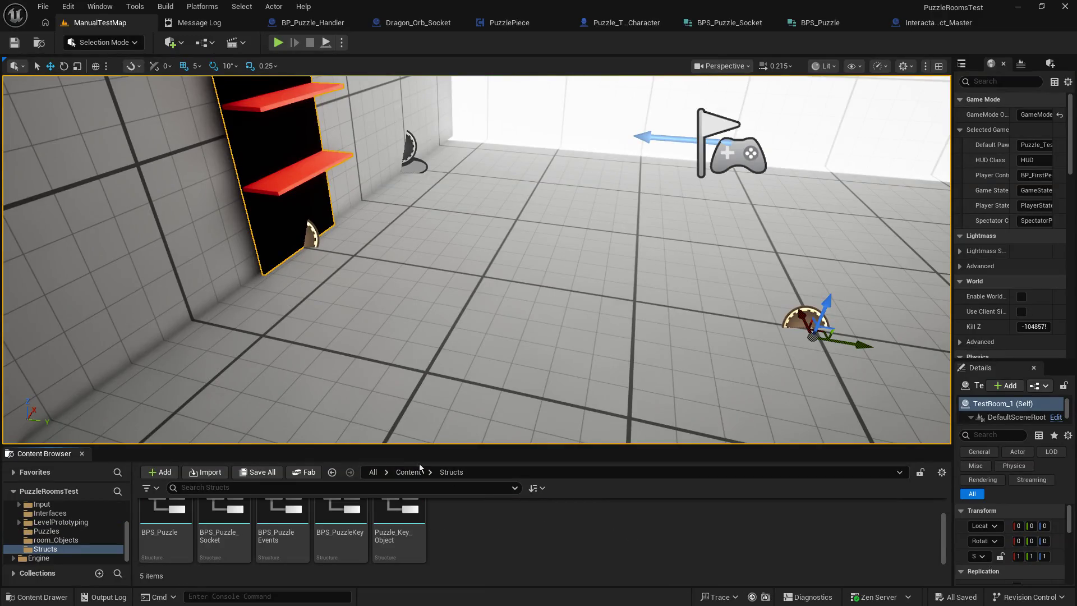
pyautogui.click(349, 510)
pyautogui.doubleClick(349, 510)
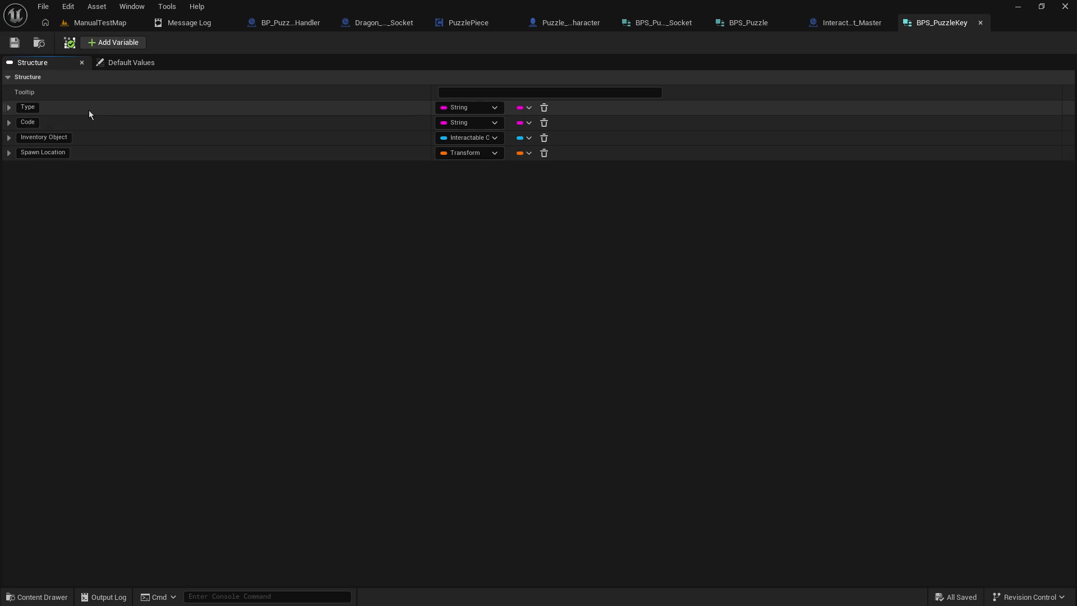
# Step: Keep the Type field as String and review the key diagram in Paint
pyautogui.click(450, 107)
pyautogui.click(451, 107)
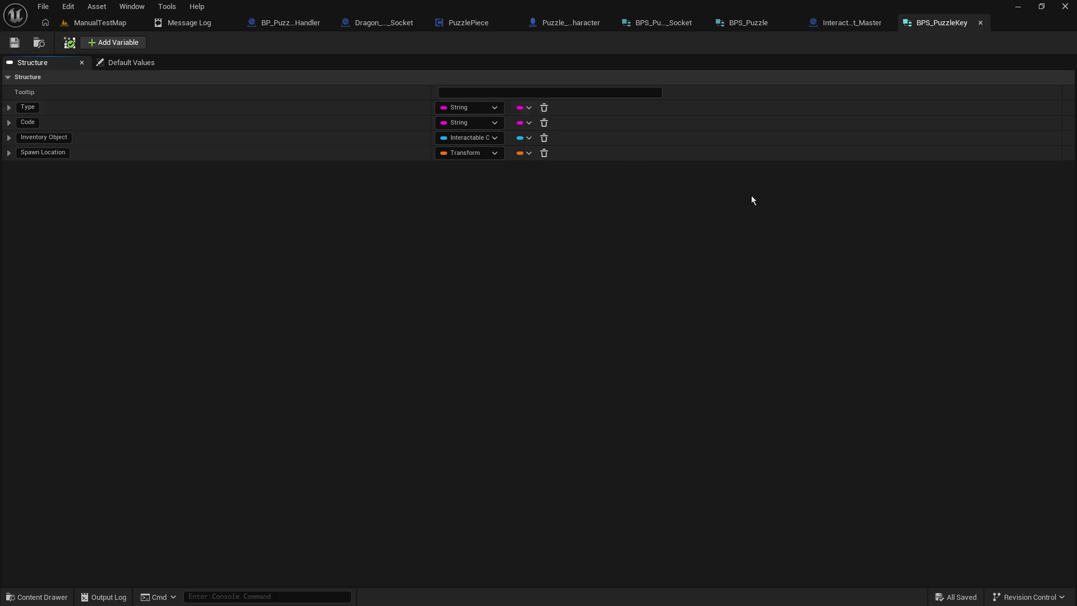
pyautogui.moveTo(1051, 210)
pyautogui.mouseDown()
pyautogui.moveTo(725, 120)
pyautogui.moveTo(711, 53)
pyautogui.moveTo(712, 70)
pyautogui.mouseUp()
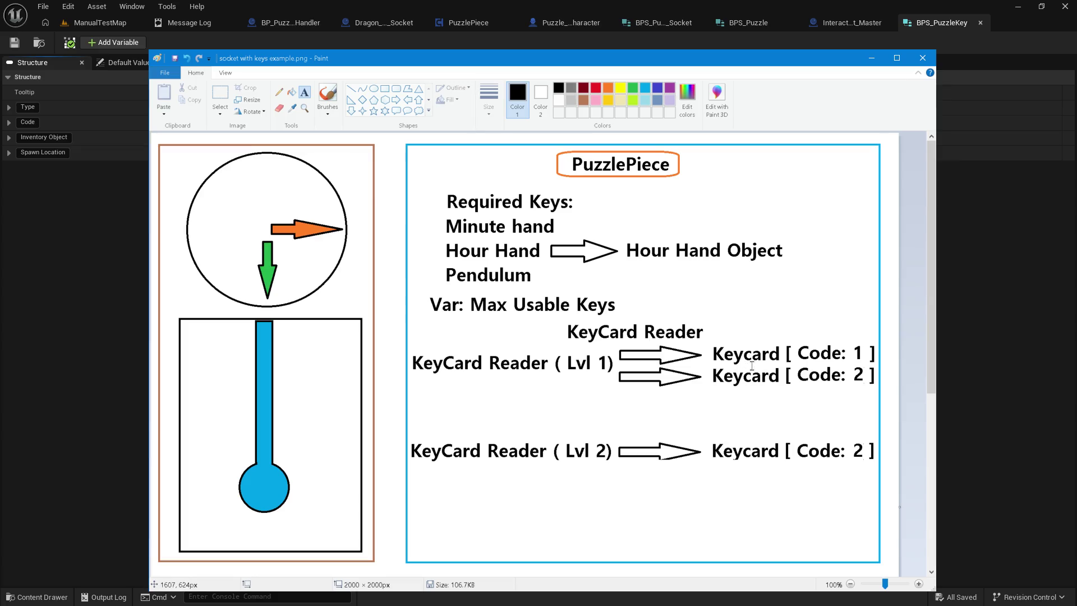
pyautogui.moveTo(734, 59); pyautogui.dragTo(743, 264)
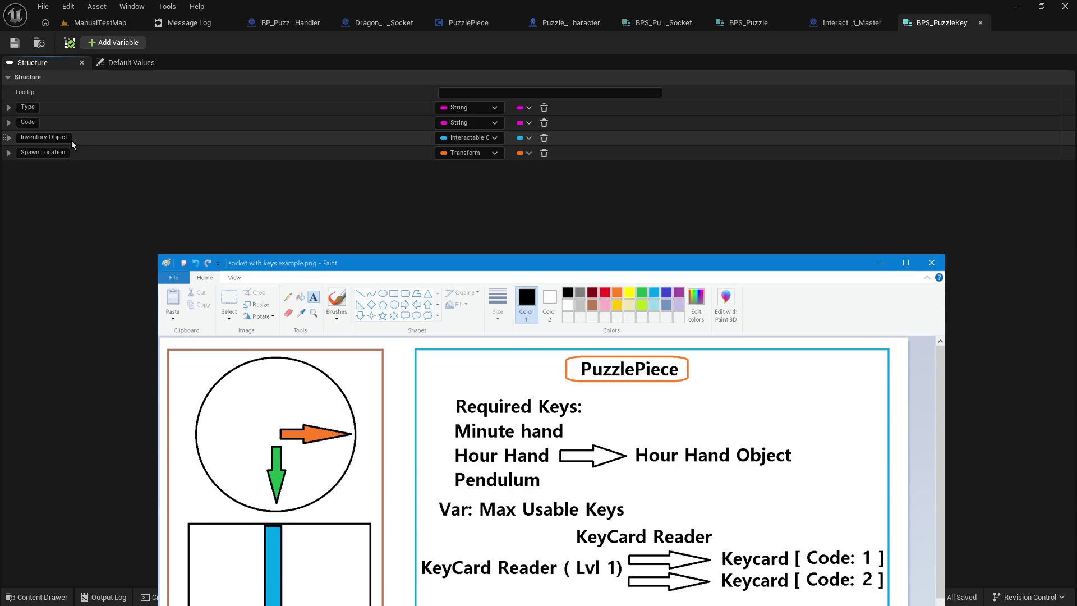
# Step: Close the Paint diagram and the BPS_PuzzleKey editor, returning to ManualTestMap
pyautogui.click(599, 92)
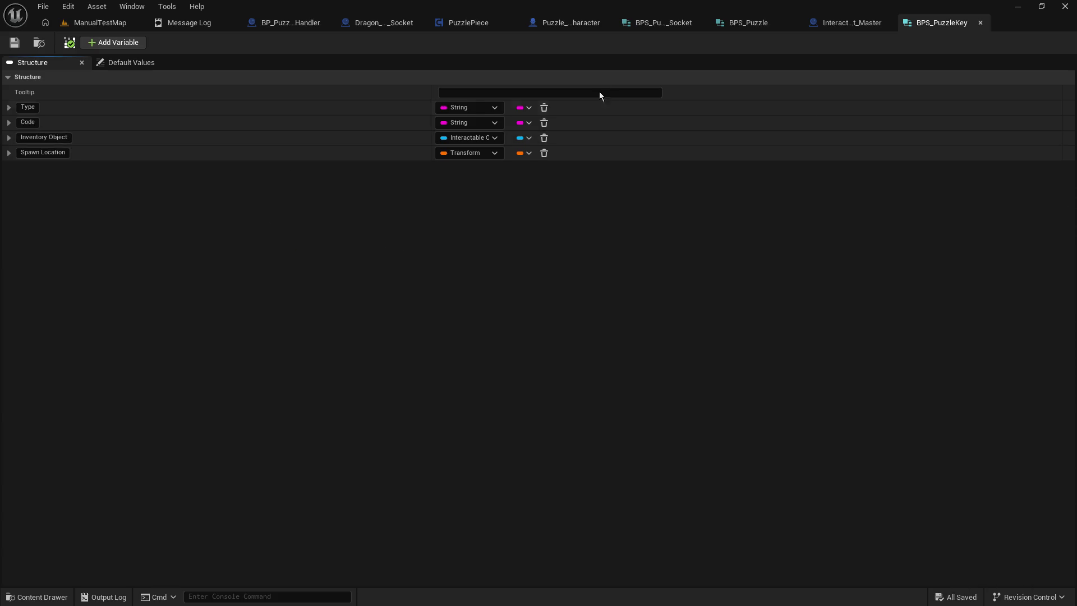
pyautogui.click(981, 23)
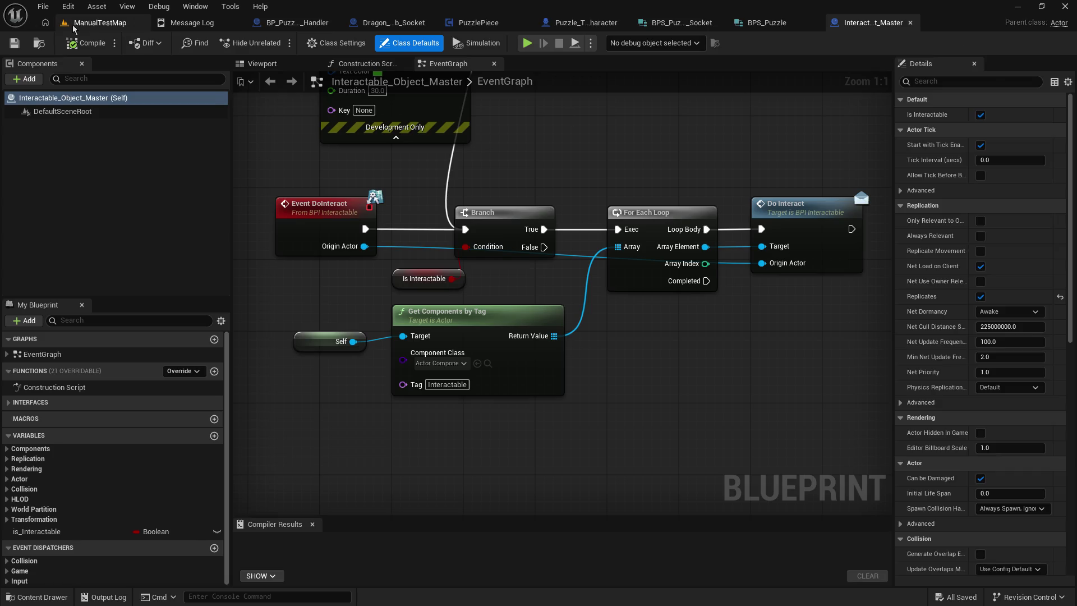
pyautogui.click(100, 22)
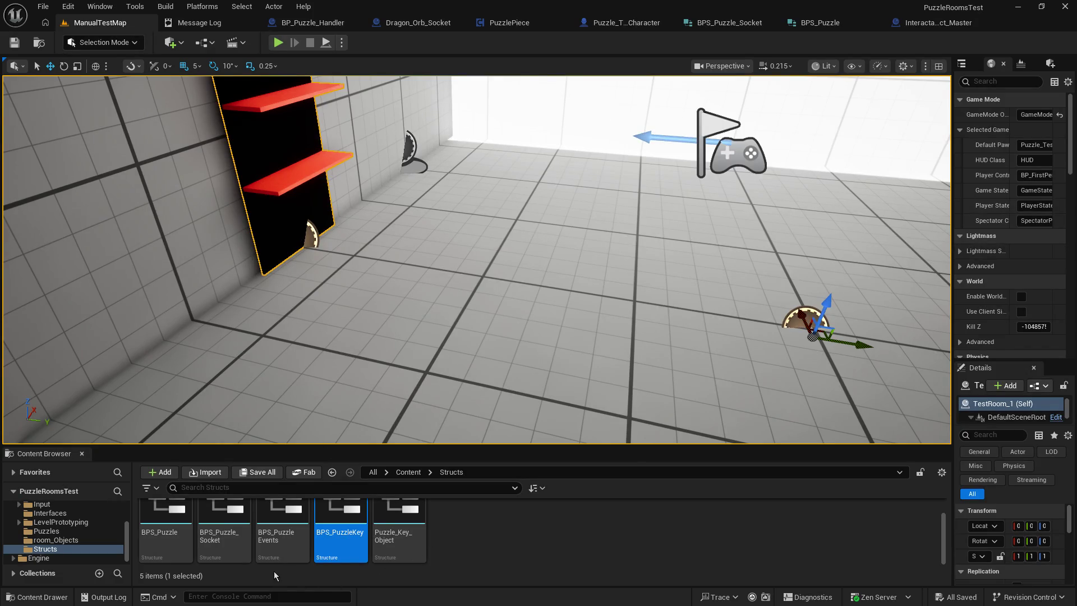
pyautogui.click(394, 524)
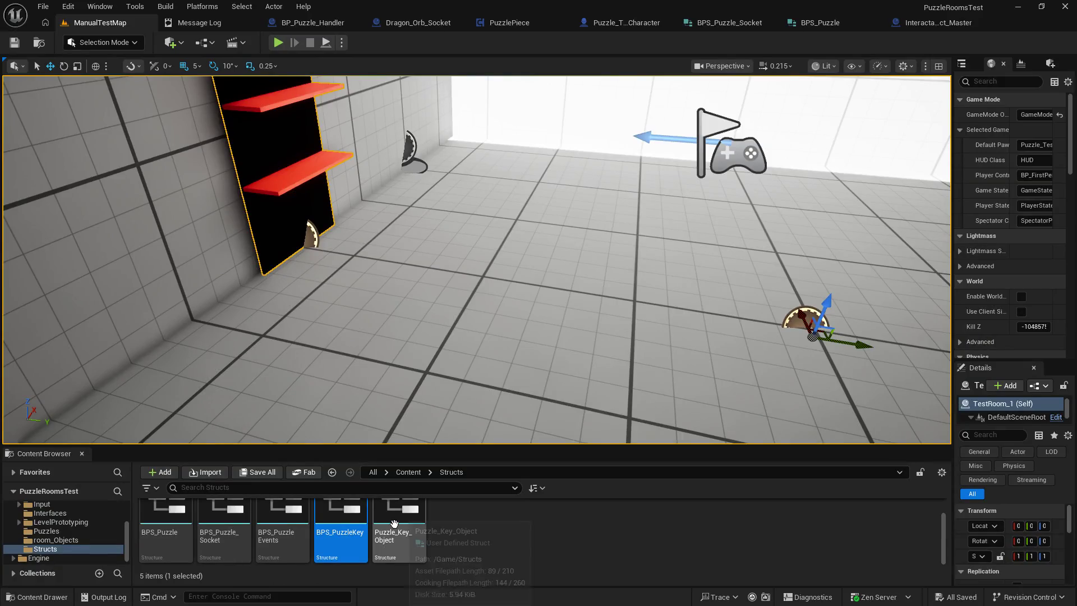
pyautogui.doubleClick(394, 523)
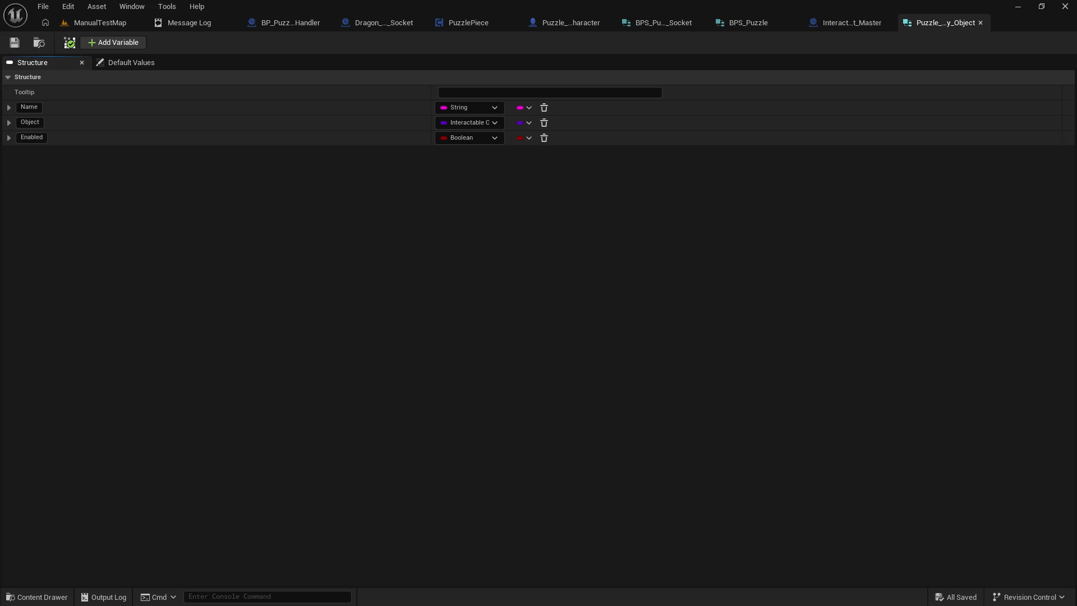
pyautogui.hotkey('alt', 'Tab')
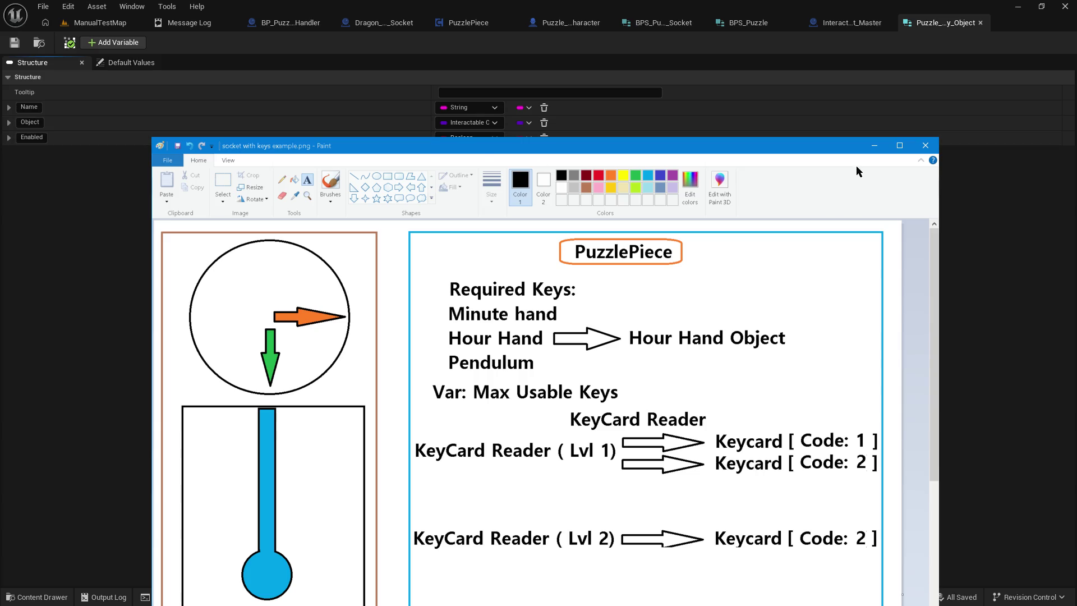
pyautogui.click(914, 131)
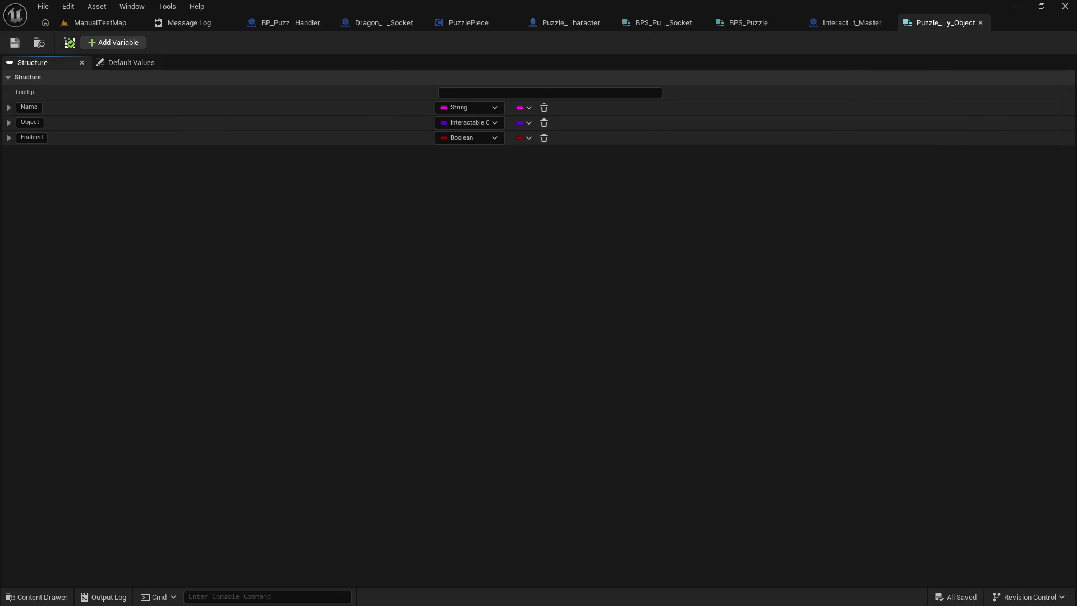
pyautogui.click(980, 22)
pyautogui.click(84, 22)
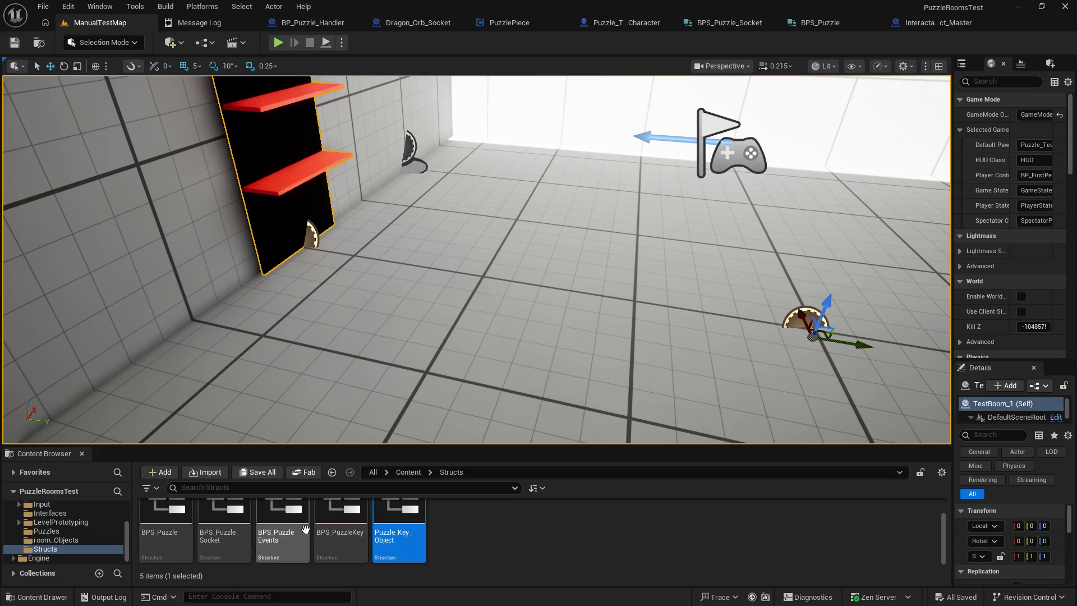
# Step: Duplicate the Puzzle_Key_Object structure
pyautogui.rightClick(406, 512)
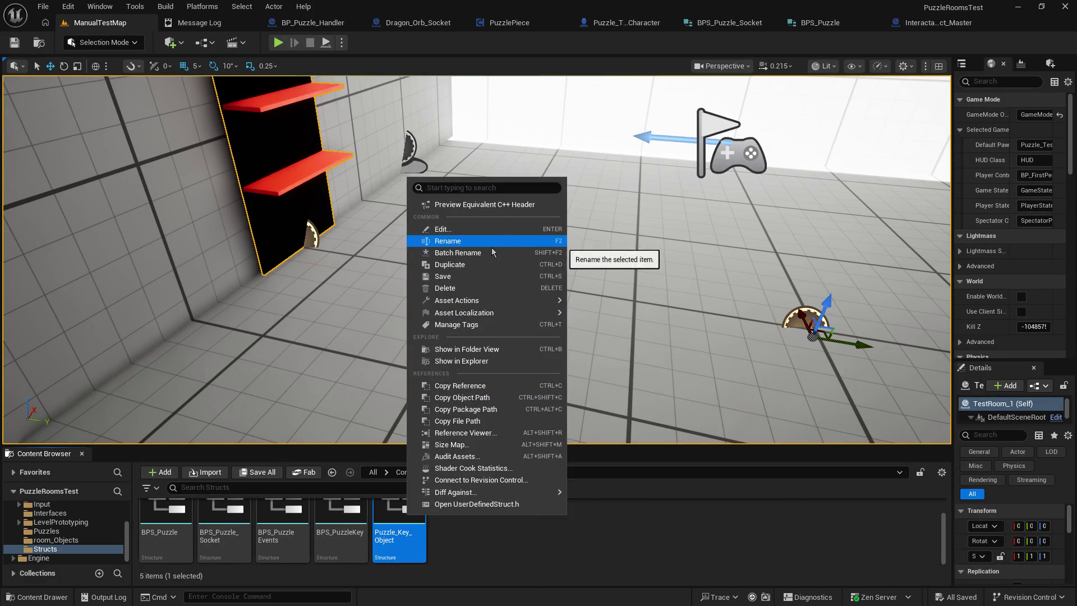
pyautogui.click(477, 264)
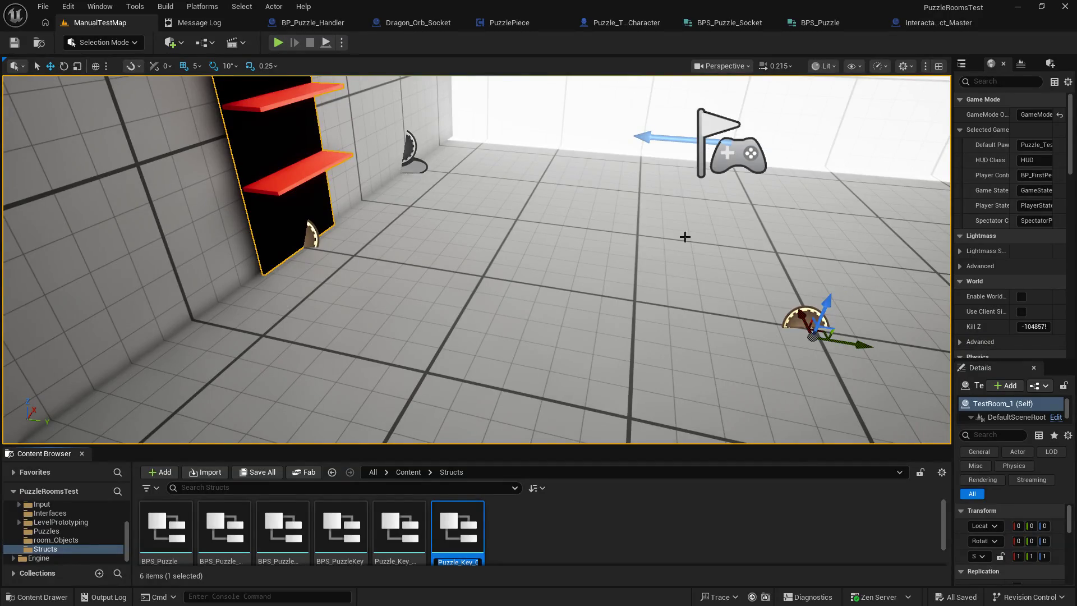
pyautogui.moveTo(527, 448); pyautogui.dragTo(527, 432)
# Step: Rename the copy BPS_Key_Requirement, open it, and move the Name field below Object
pyautogui.rightClick(464, 545)
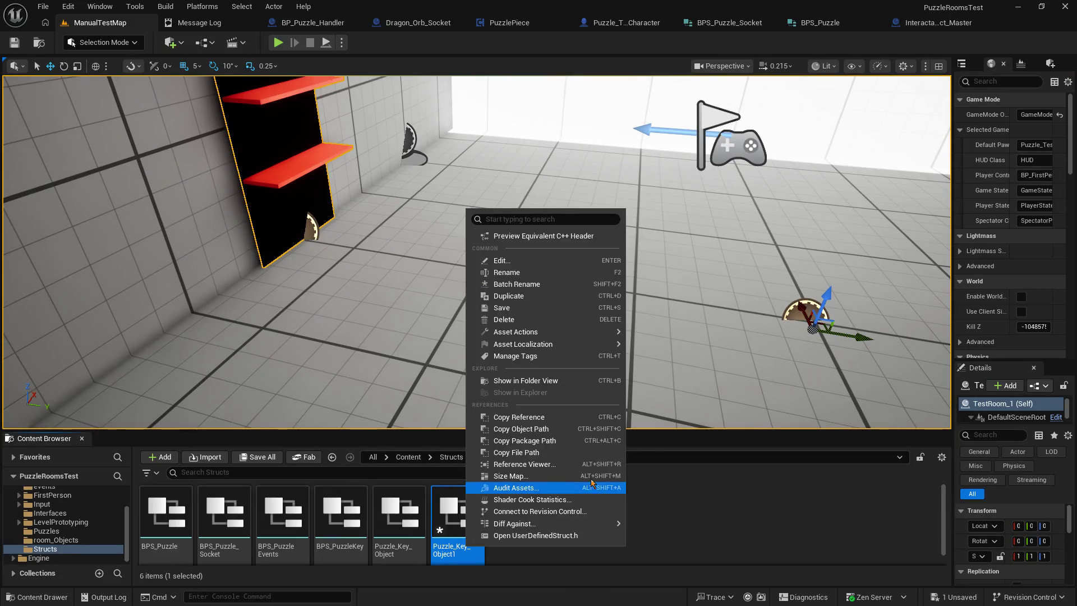
pyautogui.click(530, 272)
pyautogui.press('Left')
pyautogui.write('BPS')
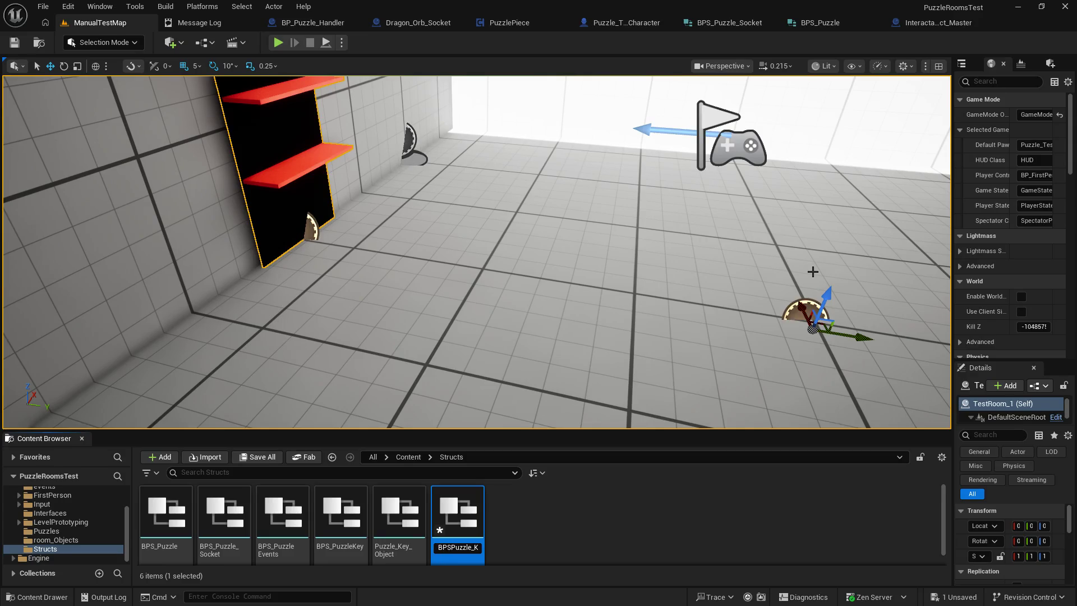
pyautogui.press('Right')
pyautogui.press('Right')
pyautogui.press('Right')
pyautogui.press('Left')
pyautogui.press('Left')
pyautogui.press('Left')
pyautogui.hotkey('shift', 'End')
pyautogui.write('Key')
pyautogui.write('Requirement')
pyautogui.press('Return')
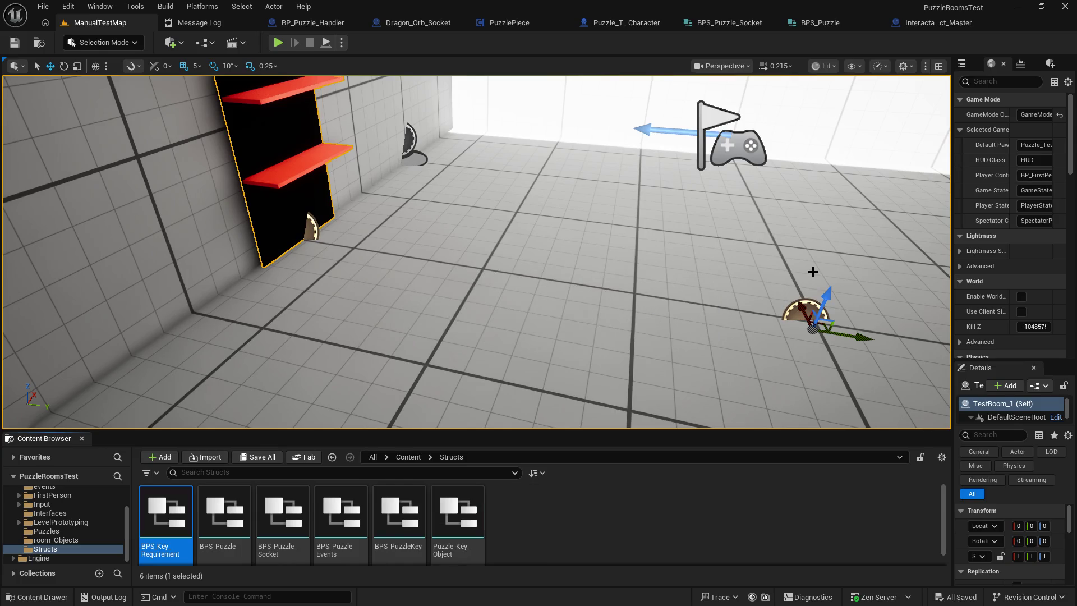
pyautogui.press('Return')
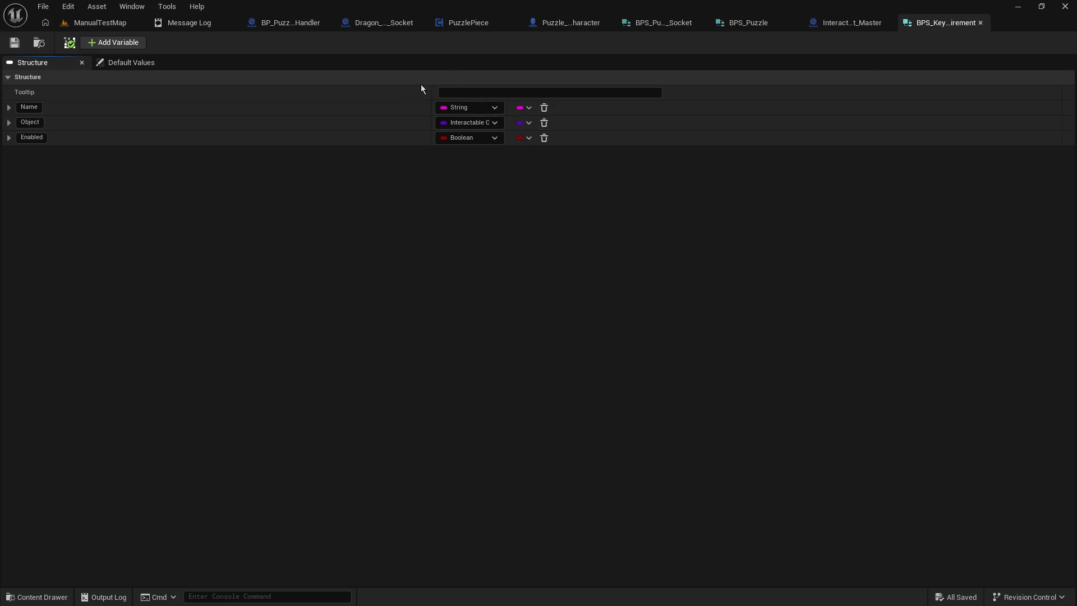
pyautogui.moveTo(4, 106); pyautogui.dragTo(7, 133)
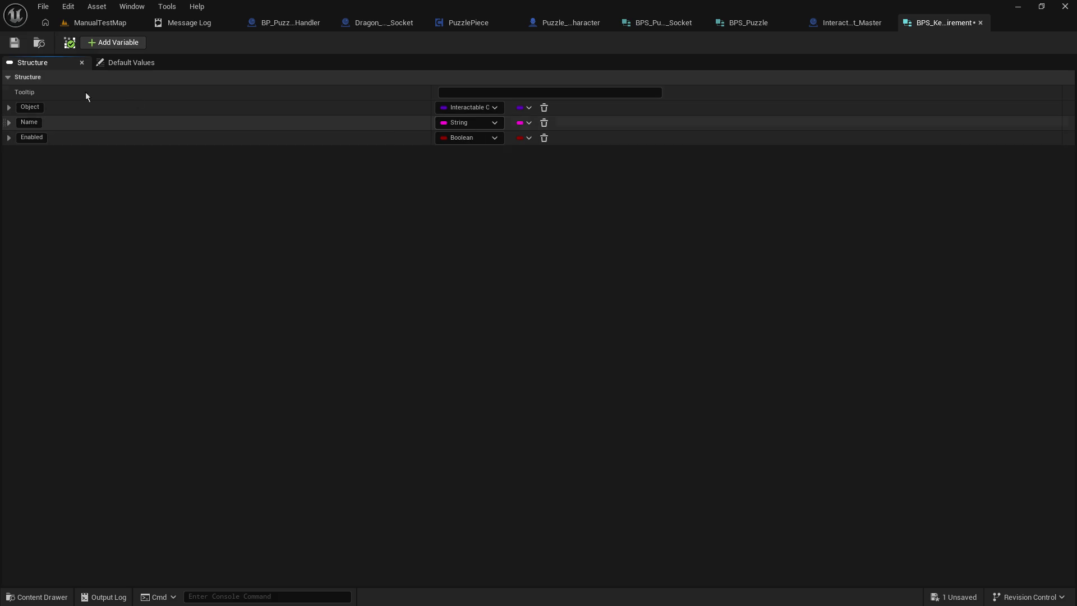
# Step: Rename the Name field to Code
pyautogui.click(33, 121)
pyautogui.write('Code')
pyautogui.press('Return')
# Step: Save BPS_Key_Requirement and switch to the PuzzlePiece blueprint graph
pyautogui.click(15, 44)
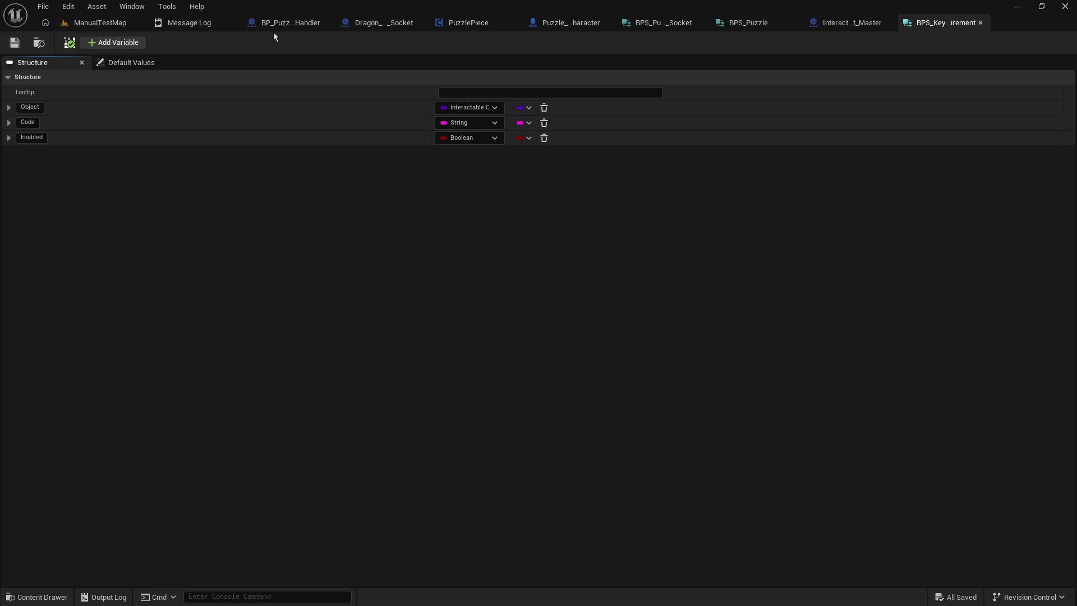
pyautogui.click(488, 22)
pyautogui.click(89, 394)
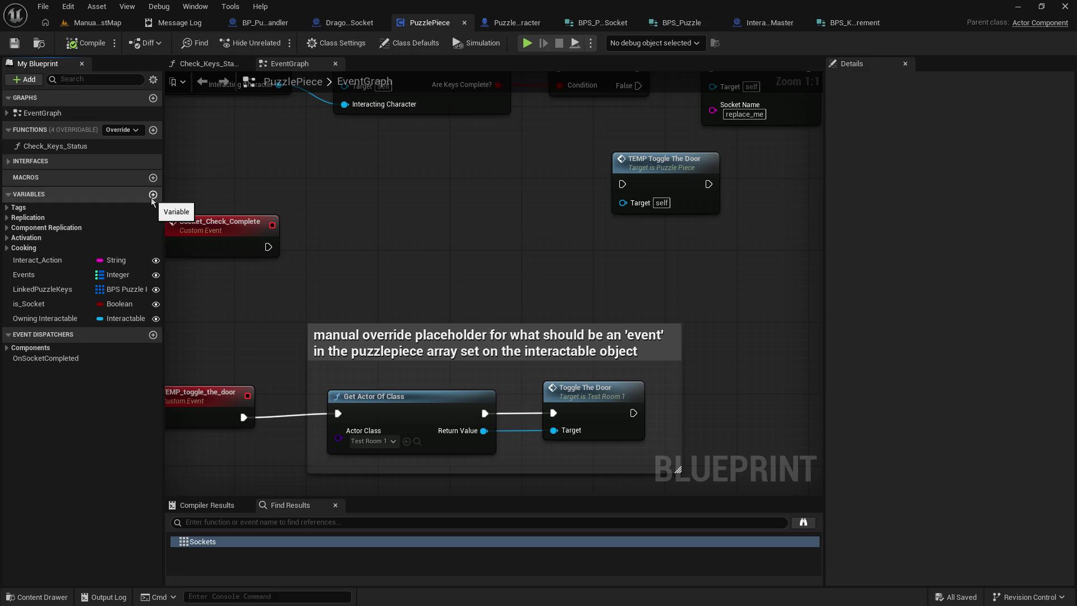
# Step: Add a RequiredKeys variable to PuzzlePiece as a String-to-Integer map
pyautogui.click(153, 195)
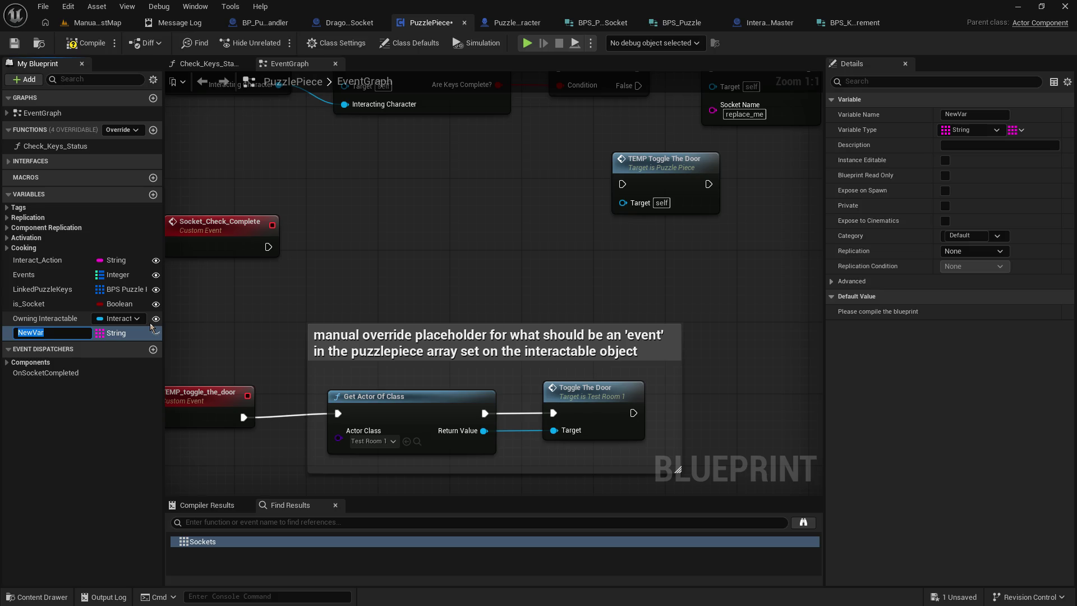
pyautogui.write('Required')
pyautogui.write('Keys')
pyautogui.press('Return')
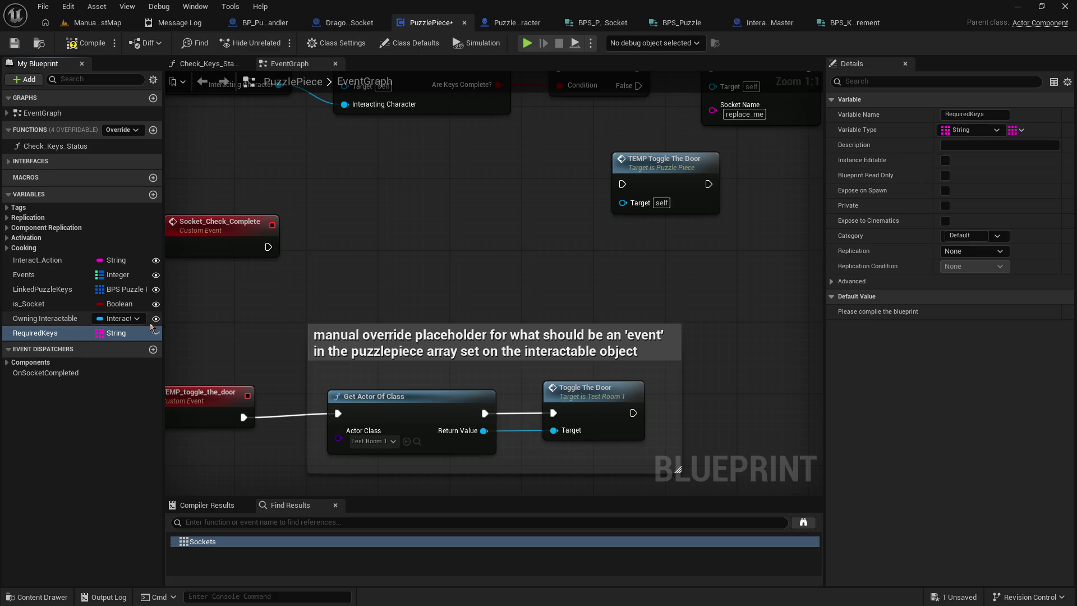
pyautogui.click(1017, 130)
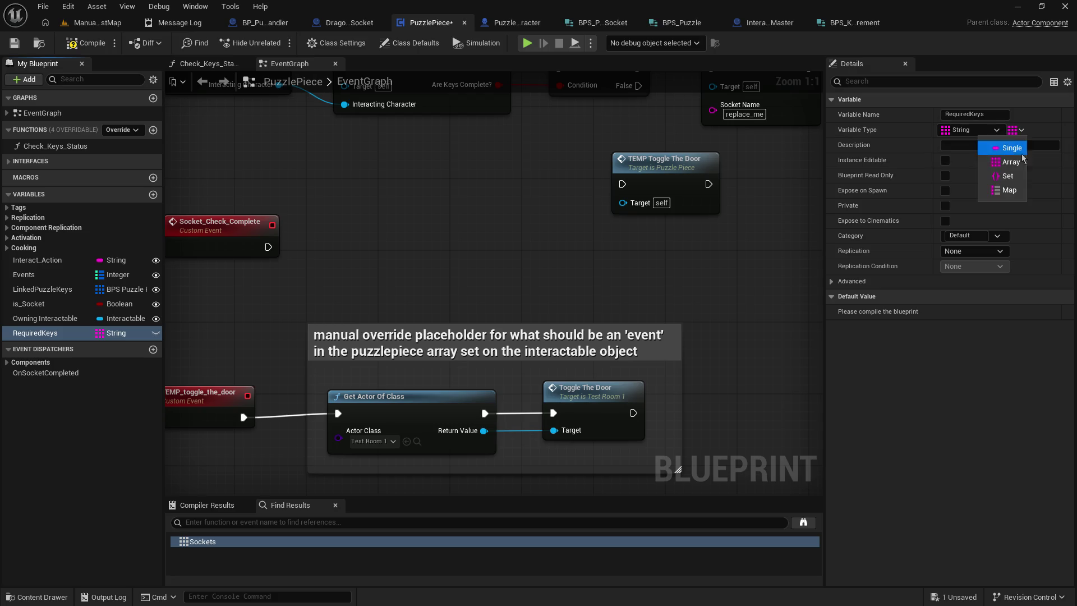
pyautogui.click(1010, 190)
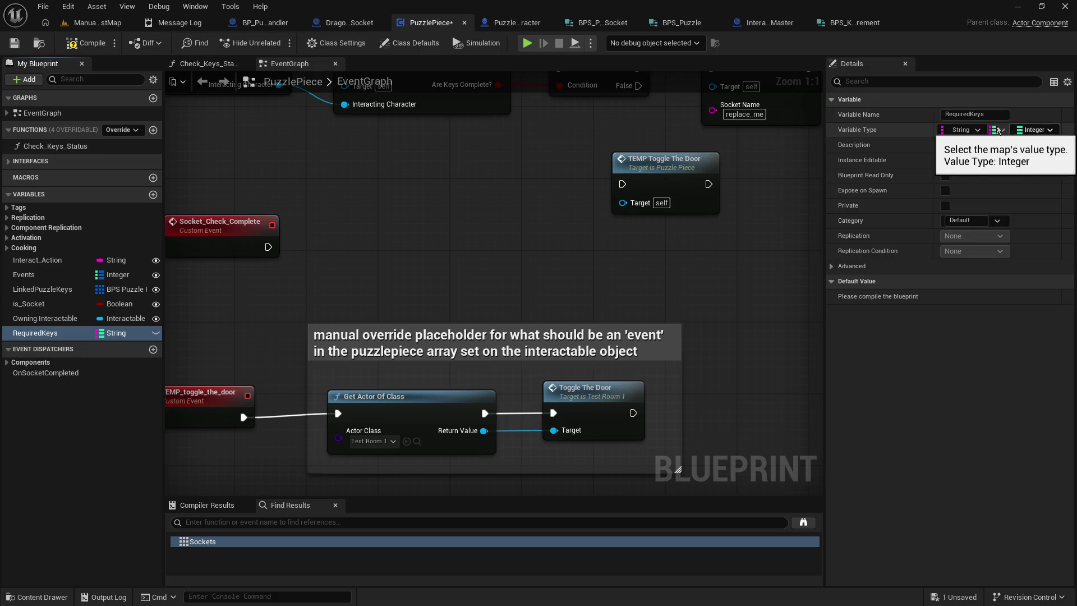
# Step: Change RequiredKeys' map value type to BPS Key Requirement
pyautogui.click(81, 24)
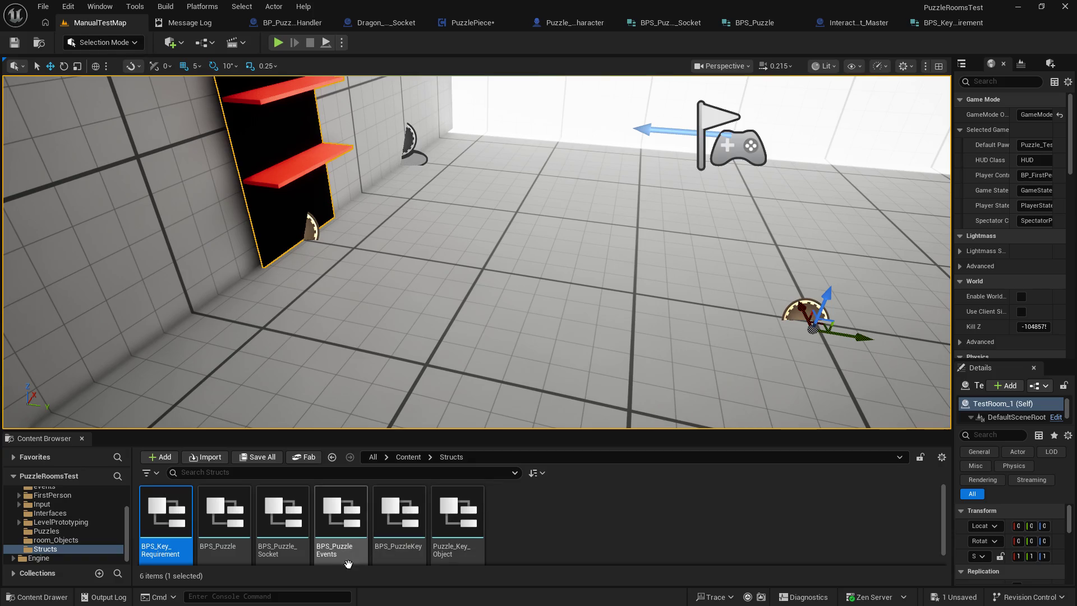
pyautogui.click(915, 25)
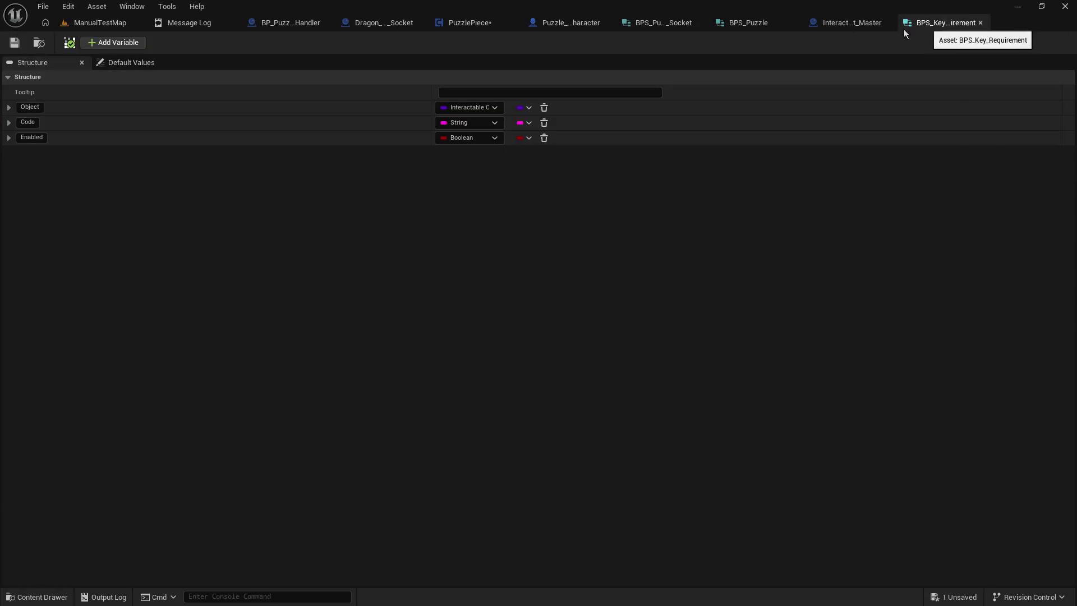
pyautogui.click(275, 24)
pyautogui.click(432, 24)
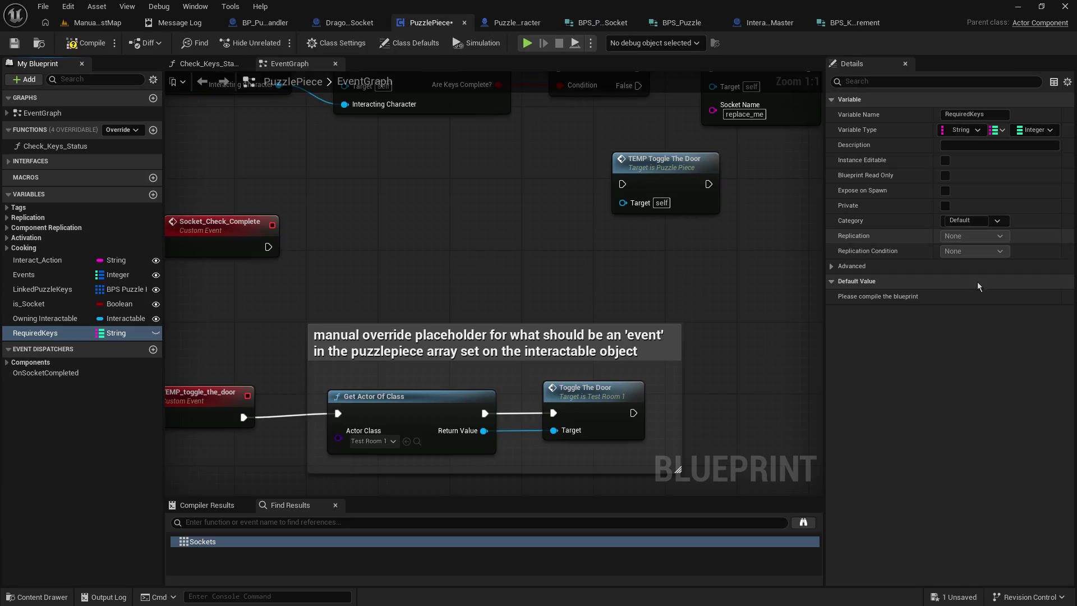
pyautogui.click(1035, 130)
pyautogui.write('require')
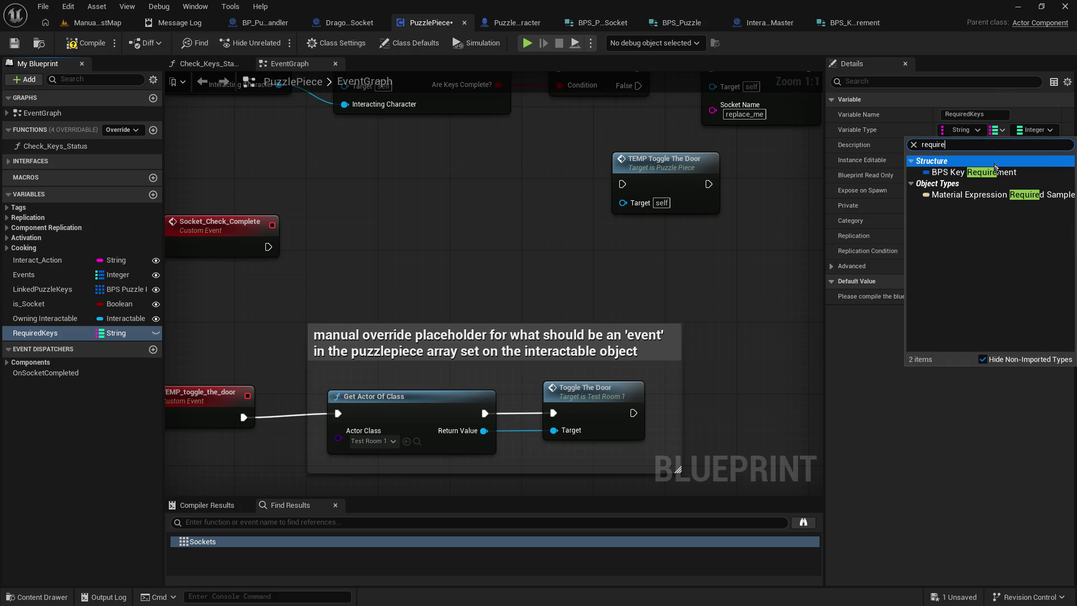
pyautogui.click(994, 172)
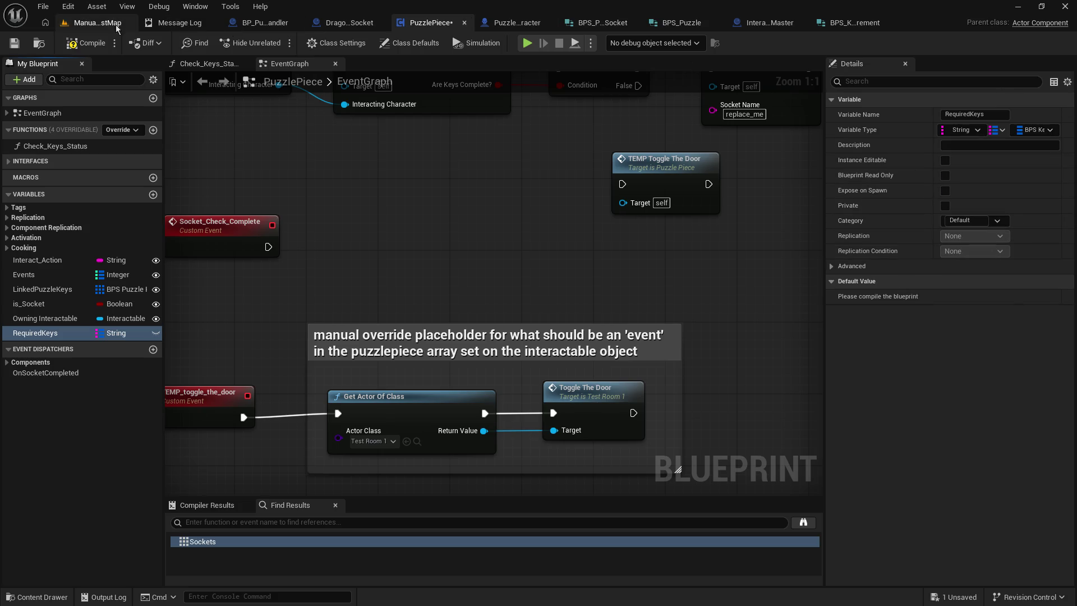
# Step: Save and compile PuzzlePiece, then open Dragon_Orb_Socket
pyautogui.click(14, 43)
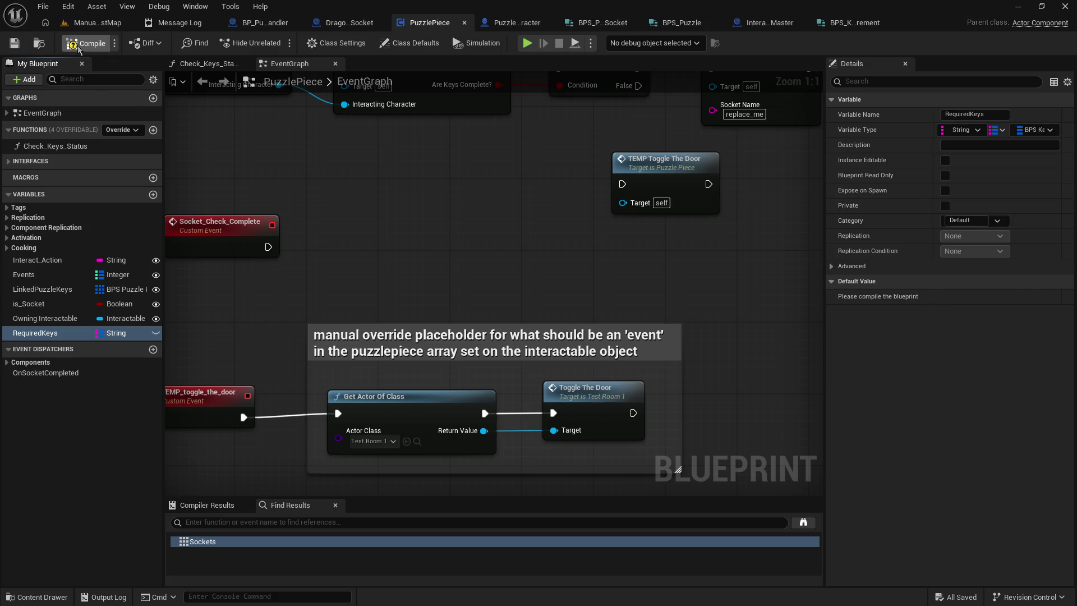
pyautogui.click(78, 48)
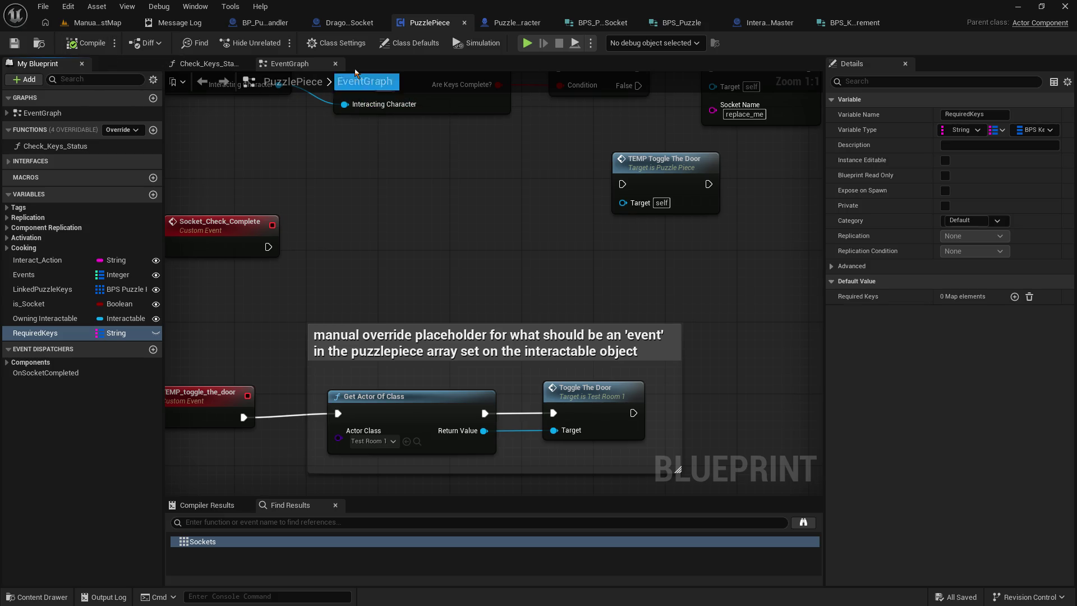
pyautogui.click(326, 22)
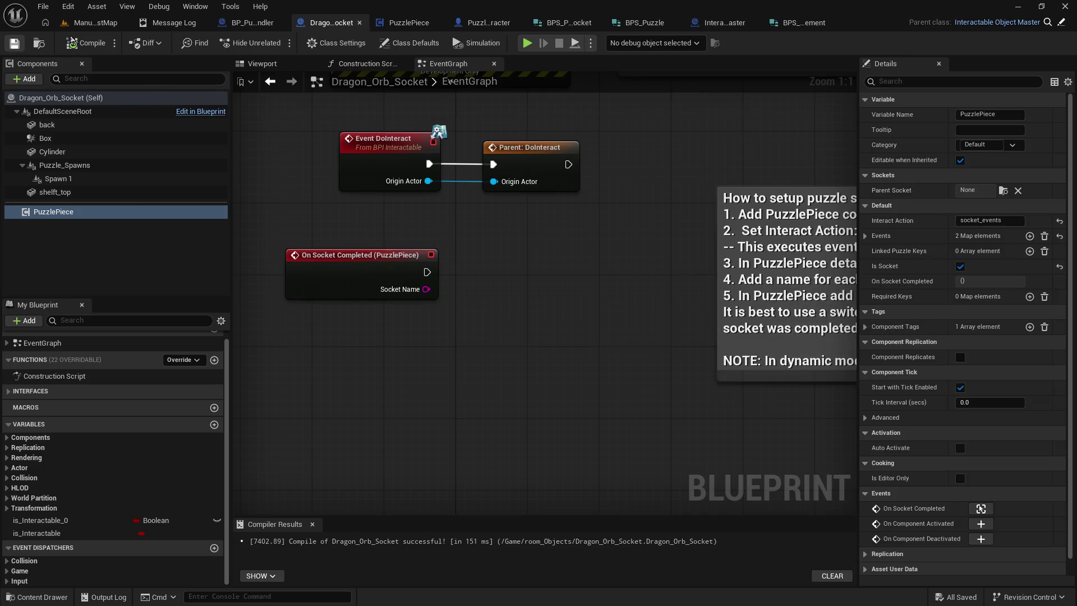
# Step: Add a Required Keys entry with BP_Dragons_Orb as its object
pyautogui.click(1029, 296)
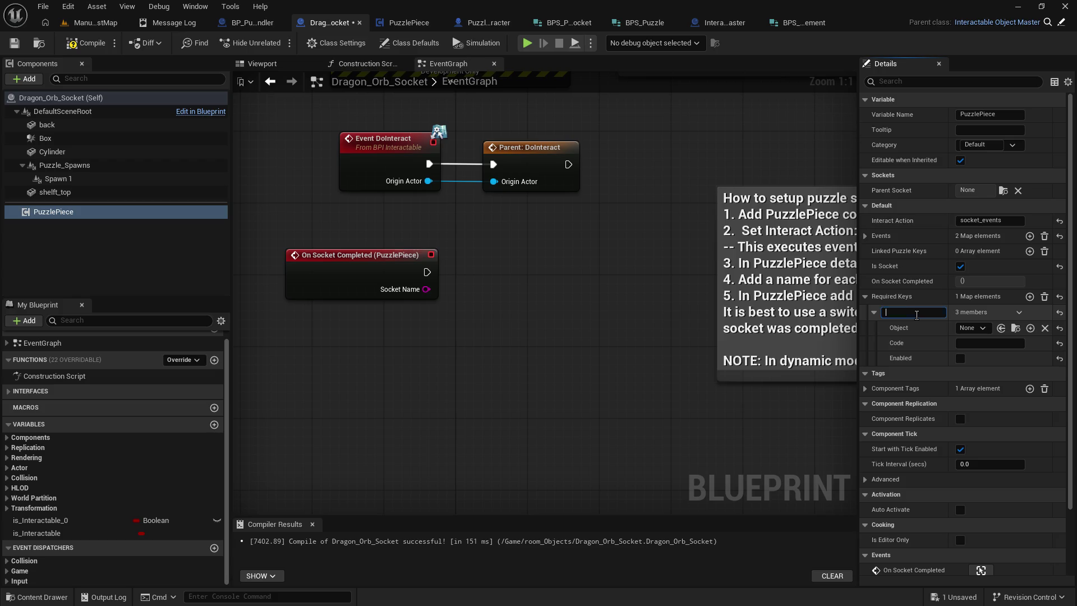
pyautogui.write('Minute ')
pyautogui.write('Hand')
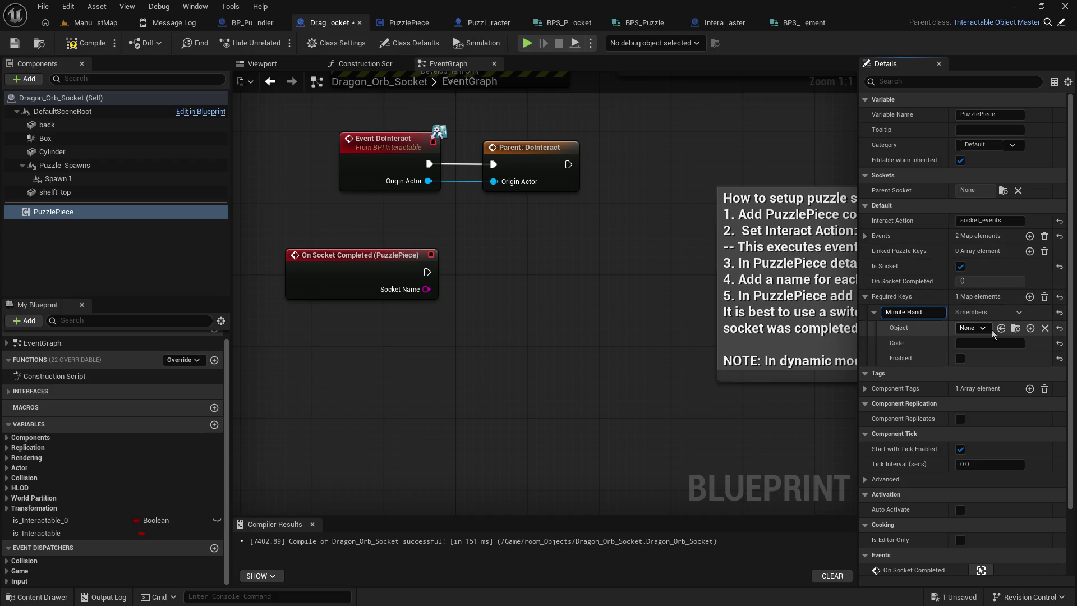
pyautogui.click(987, 327)
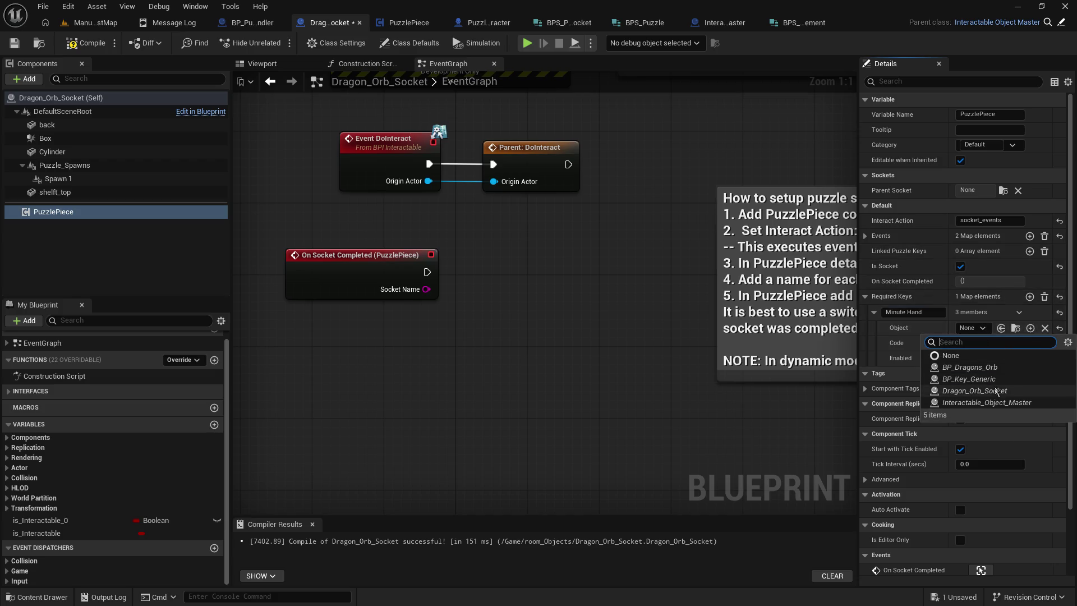
pyautogui.click(1007, 369)
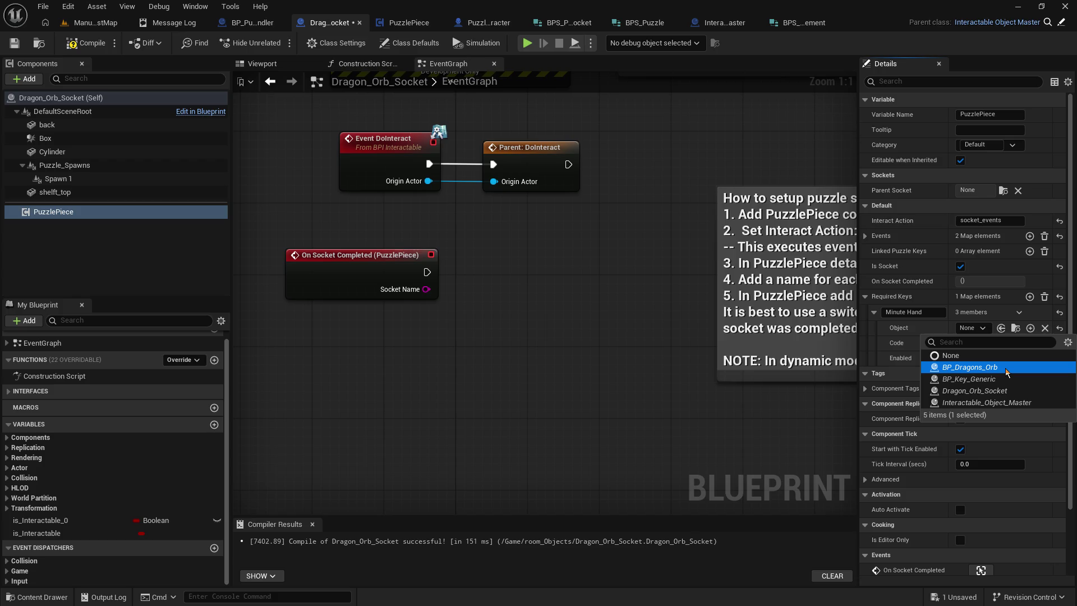
pyautogui.click(1006, 369)
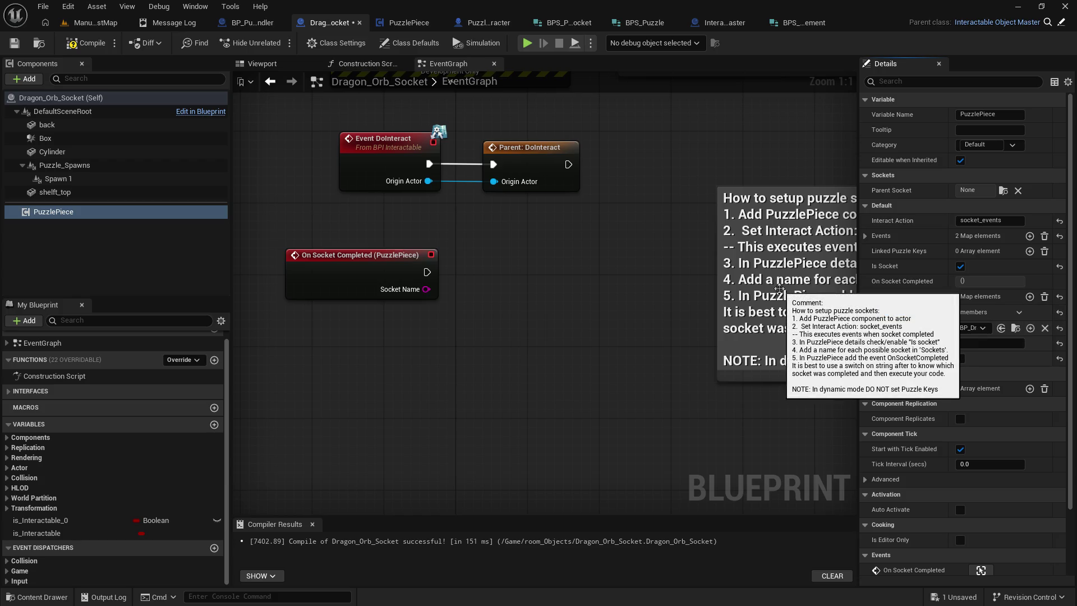
# Step: Rename the entry's key to Access Level with Code 1, then view the BPS_Key_Requirement struct
pyautogui.press('BackSpace')
pyautogui.press('BackSpace')
pyautogui.press('BackSpace')
pyautogui.write('Access Level')
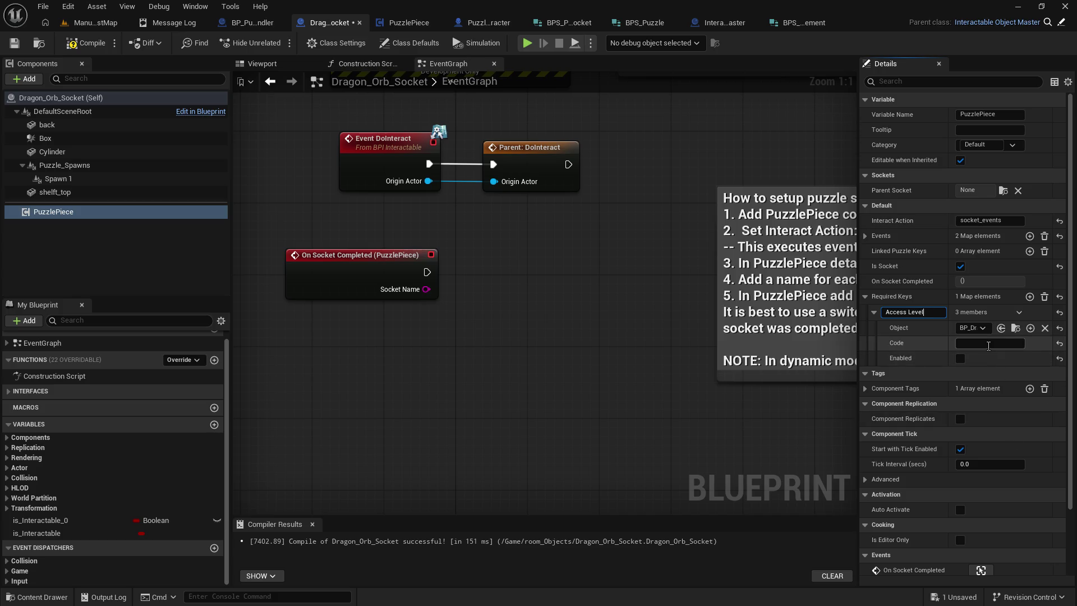
pyautogui.click(983, 329)
pyautogui.click(1004, 369)
pyautogui.click(984, 342)
pyautogui.write('1')
pyautogui.click(1024, 318)
pyautogui.click(1024, 318)
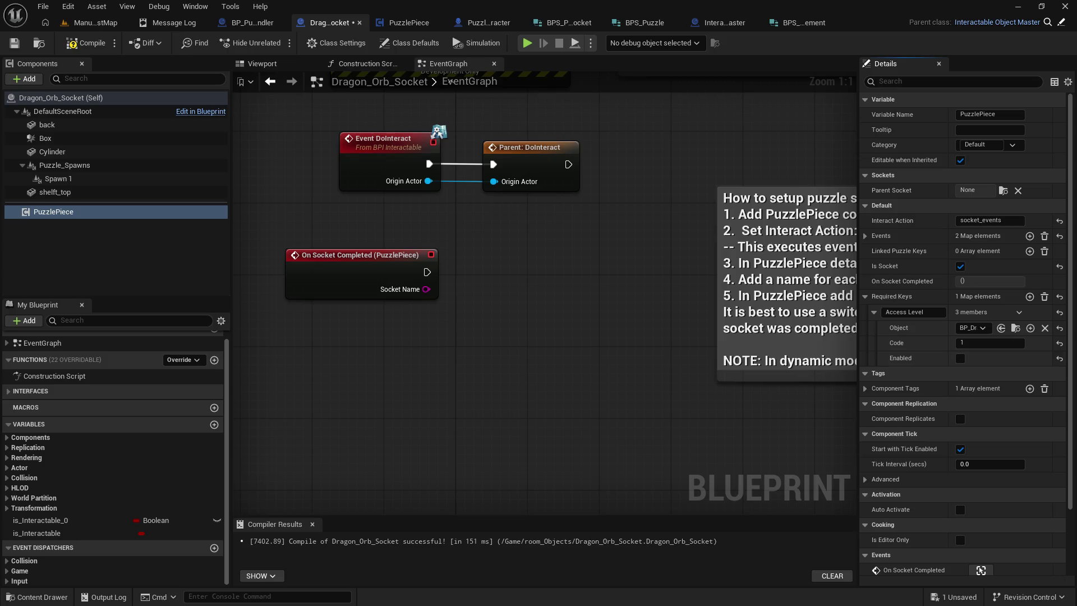
pyautogui.click(807, 23)
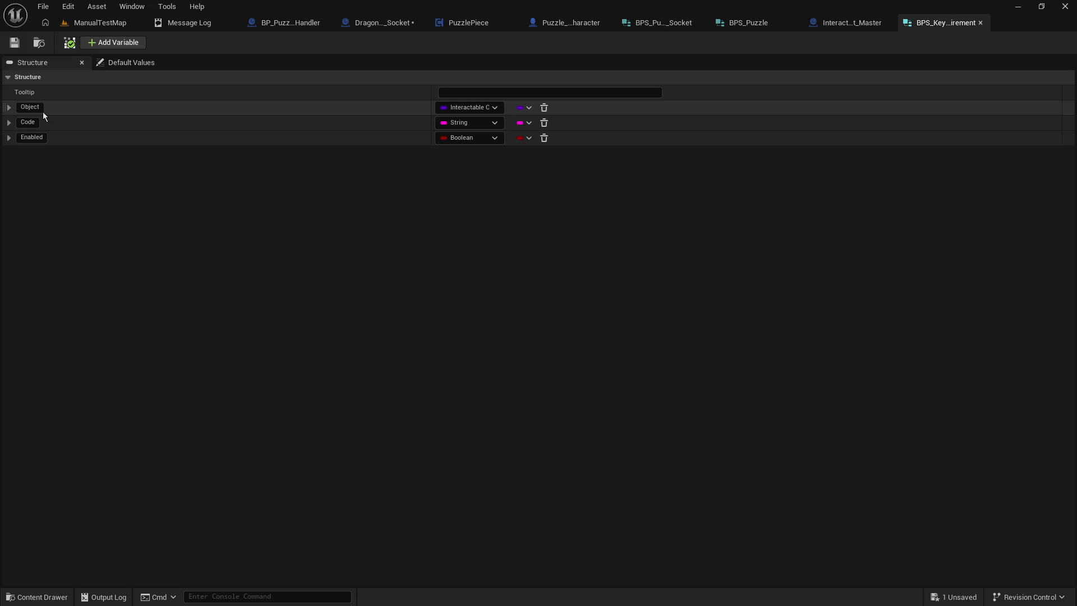
# Step: Switch back to the Dragon_Orb_Socket blueprint
pyautogui.click(360, 24)
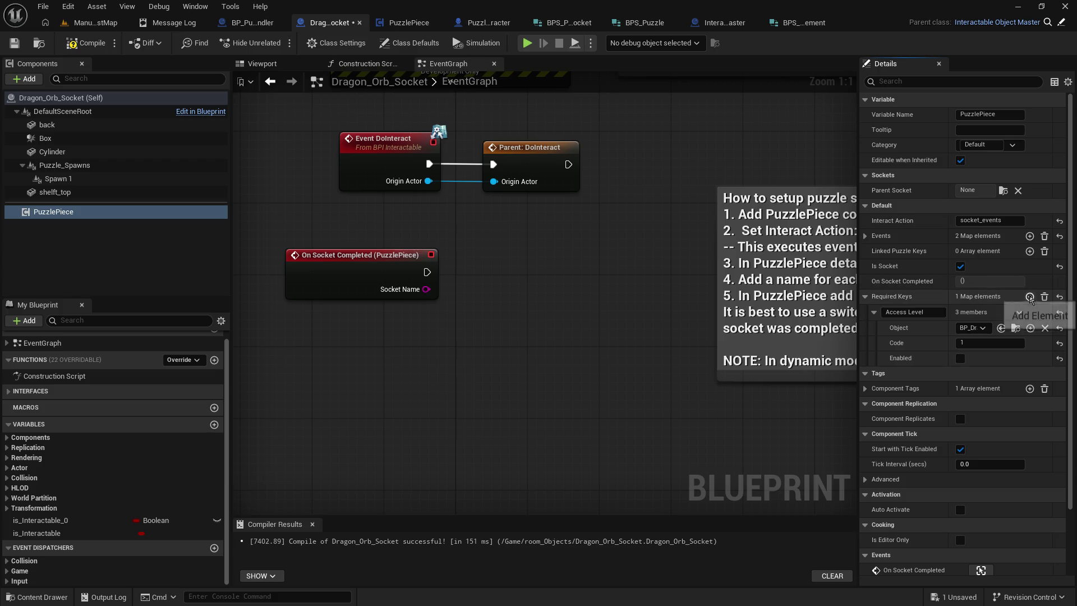
# Step: Add a second Required Keys entry and name the keys Access Level 1 and Access Level 2
pyautogui.click(1030, 296)
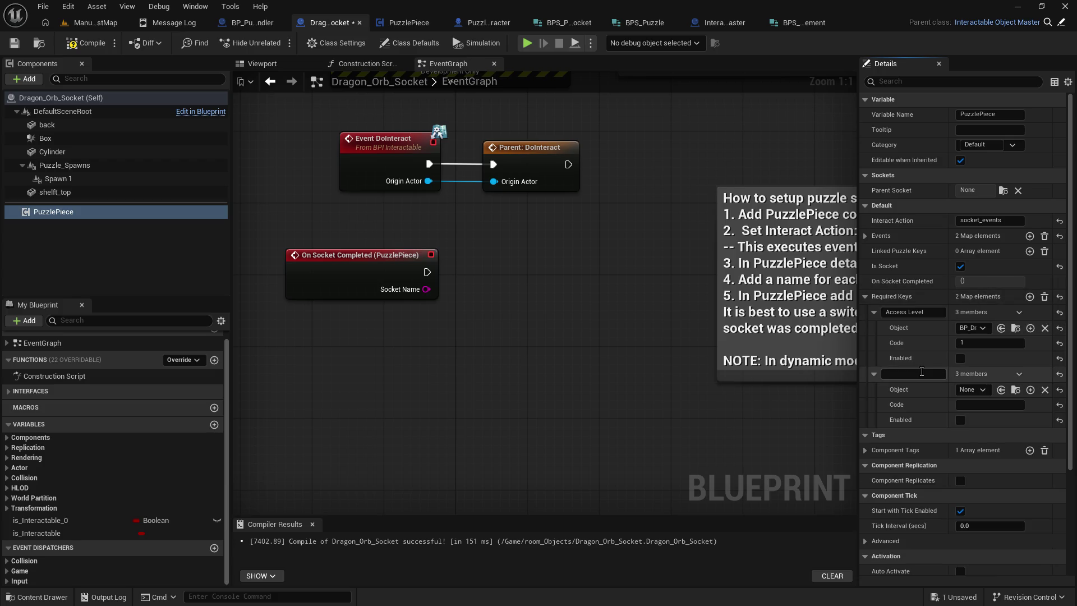
pyautogui.click(914, 312)
pyautogui.click(914, 374)
pyautogui.write('Access Level 1')
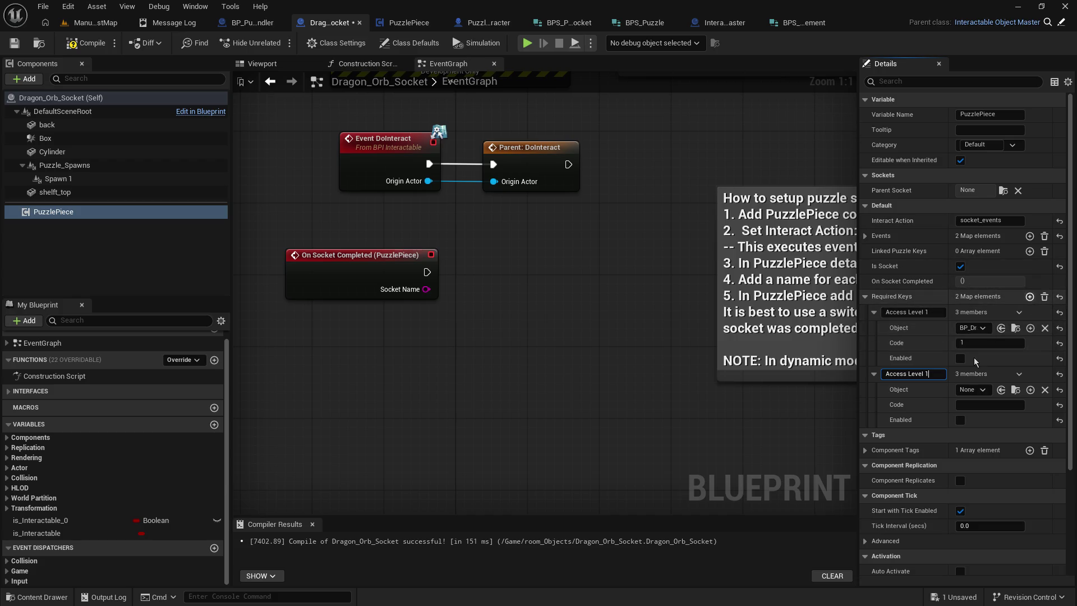
pyautogui.press('Return')
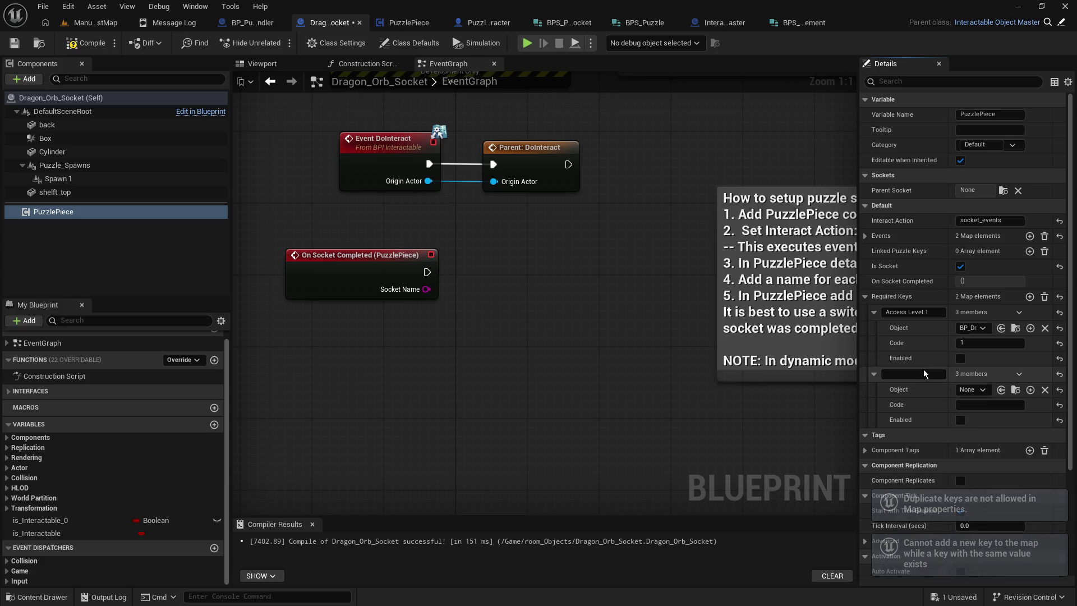
pyautogui.click(912, 312)
pyautogui.click(914, 312)
pyautogui.click(906, 373)
pyautogui.write('Access Level 1')
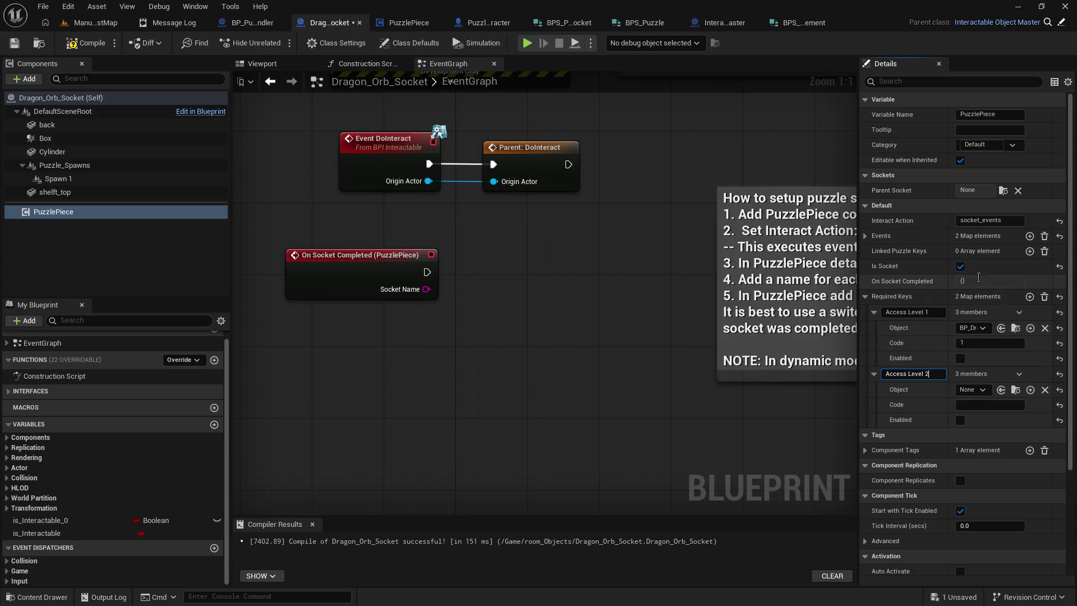
# Step: Add a third entry, Minute Hand, with object BP_Dragons_Orb, and save the blueprint
pyautogui.click(1030, 297)
pyautogui.click(920, 435)
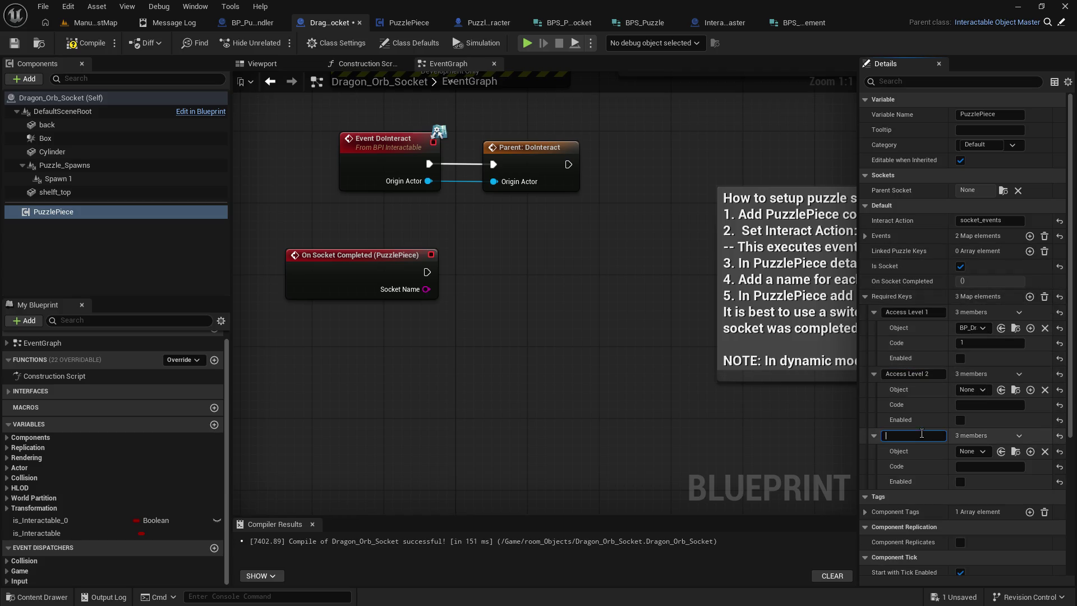
pyautogui.write('Minute Hand')
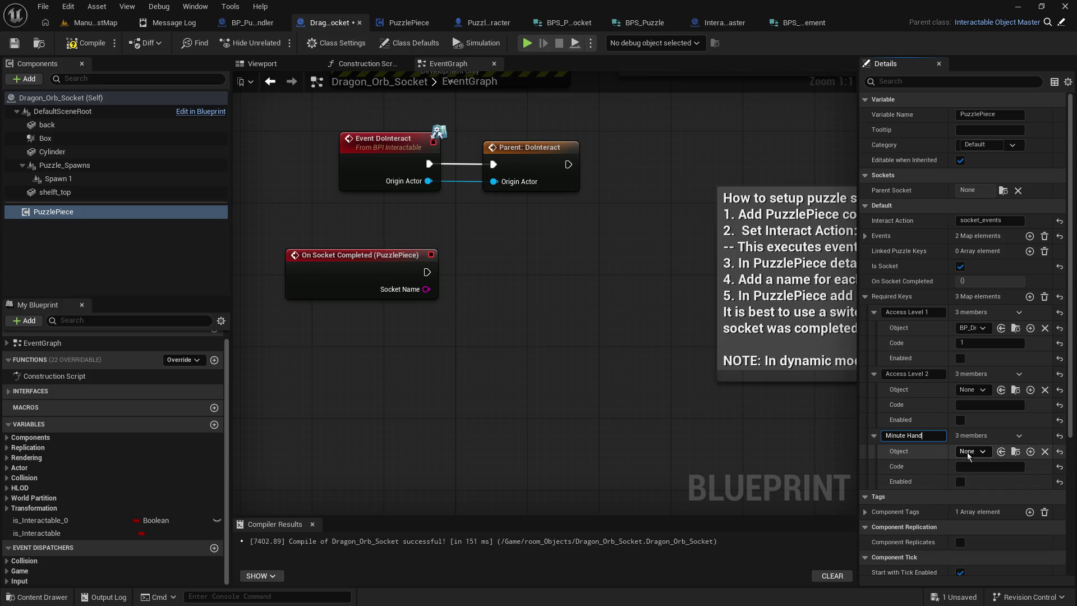
pyautogui.click(968, 452)
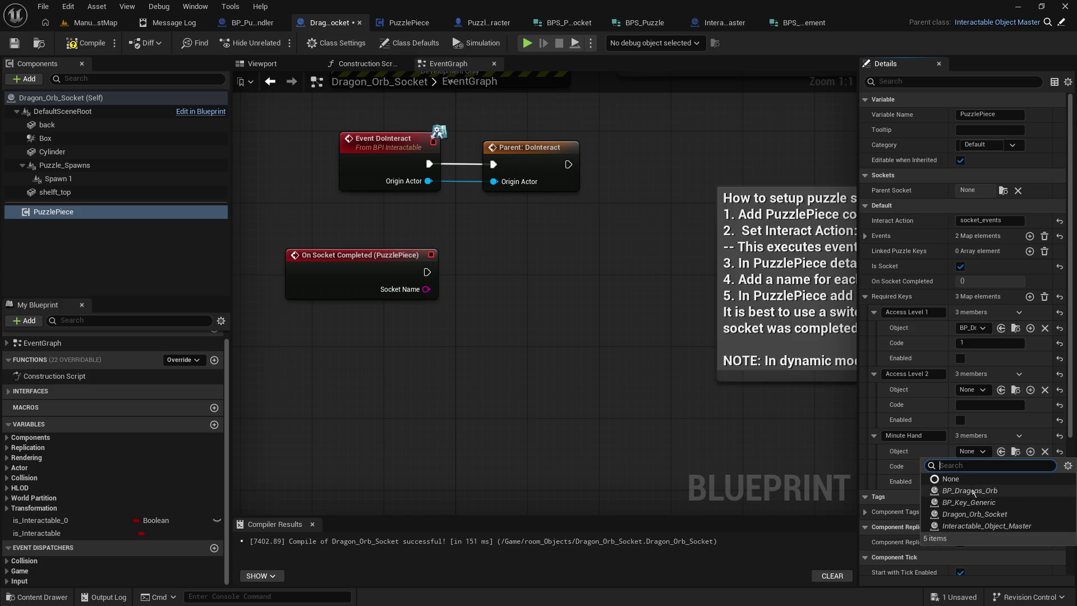
pyautogui.click(969, 491)
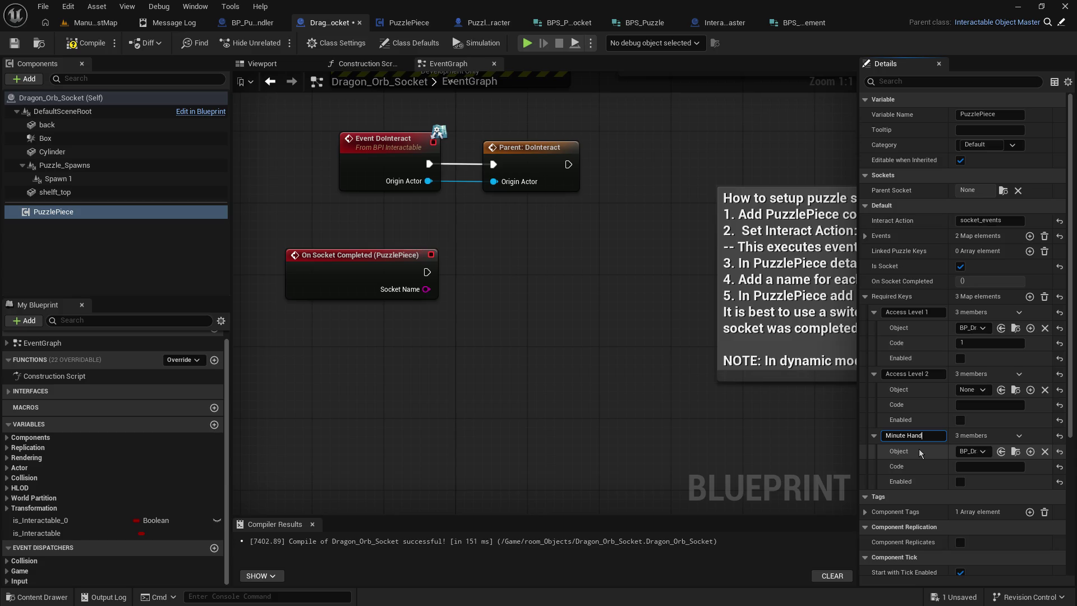
pyautogui.click(689, 401)
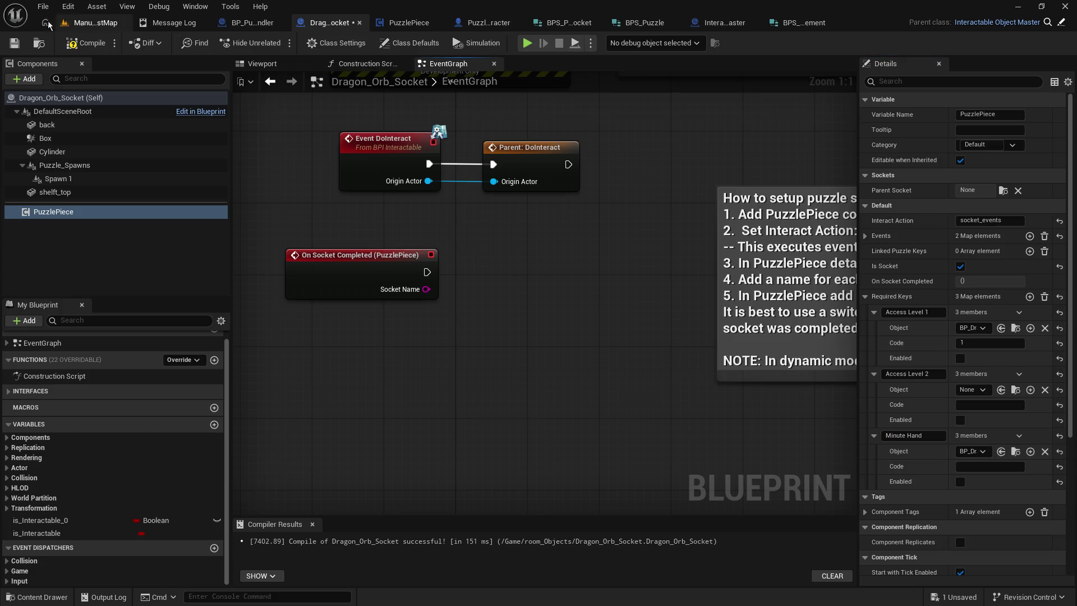
pyautogui.click(14, 43)
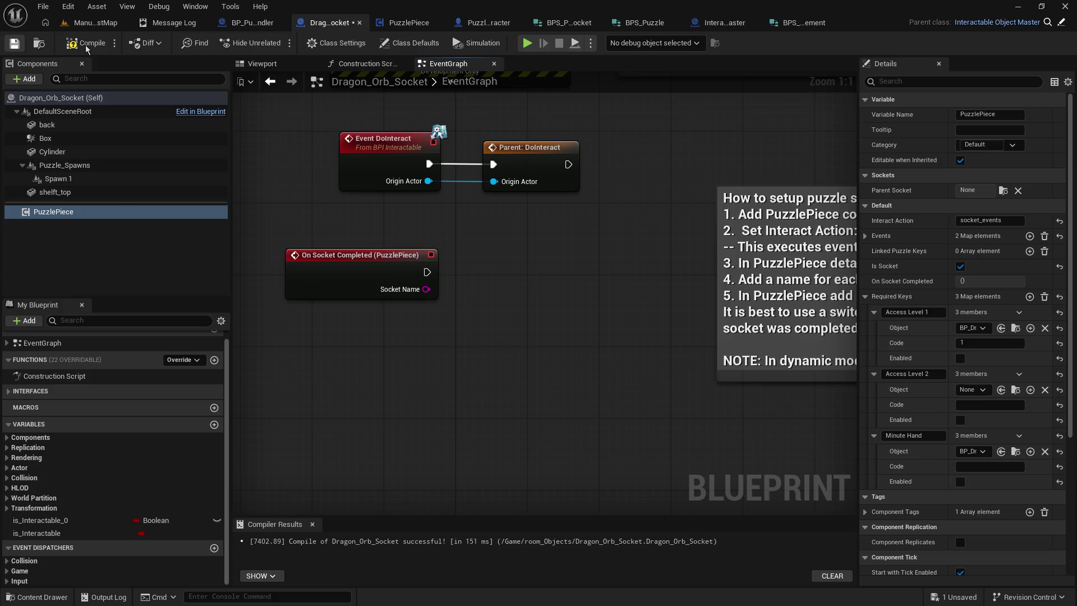
# Step: Review PuzzlePiece's RequiredKeys value type options unchanged, then view the struct and Home panel
pyautogui.click(409, 22)
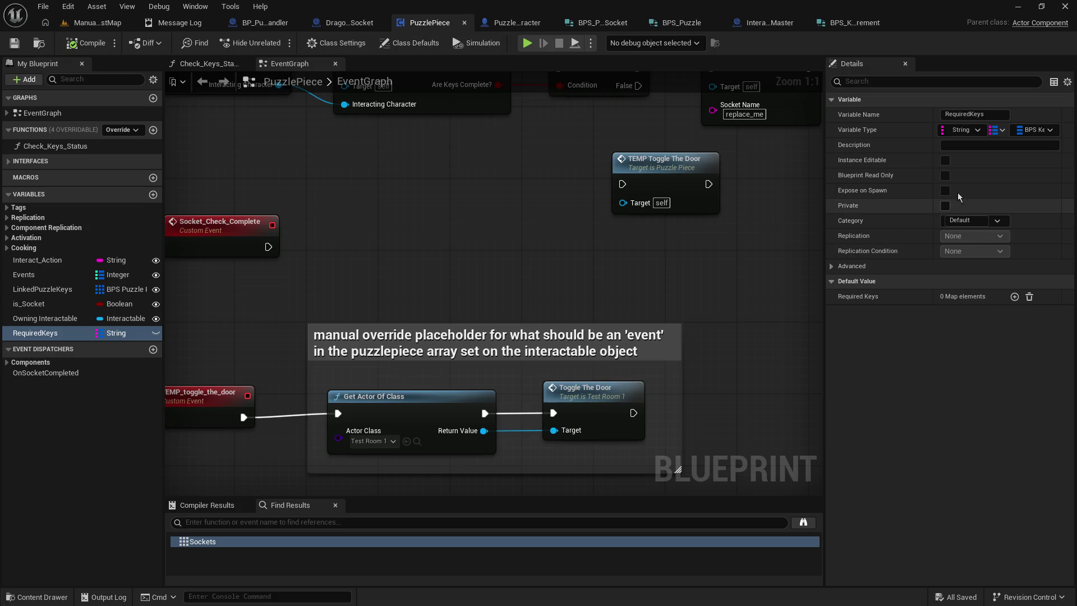
pyautogui.click(1031, 131)
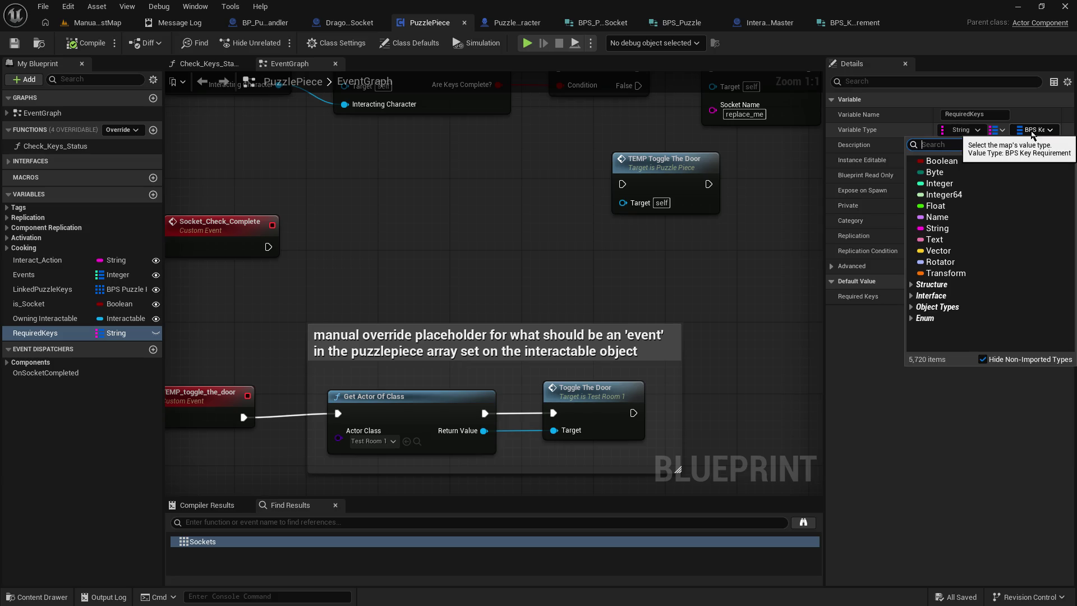
pyautogui.click(766, 171)
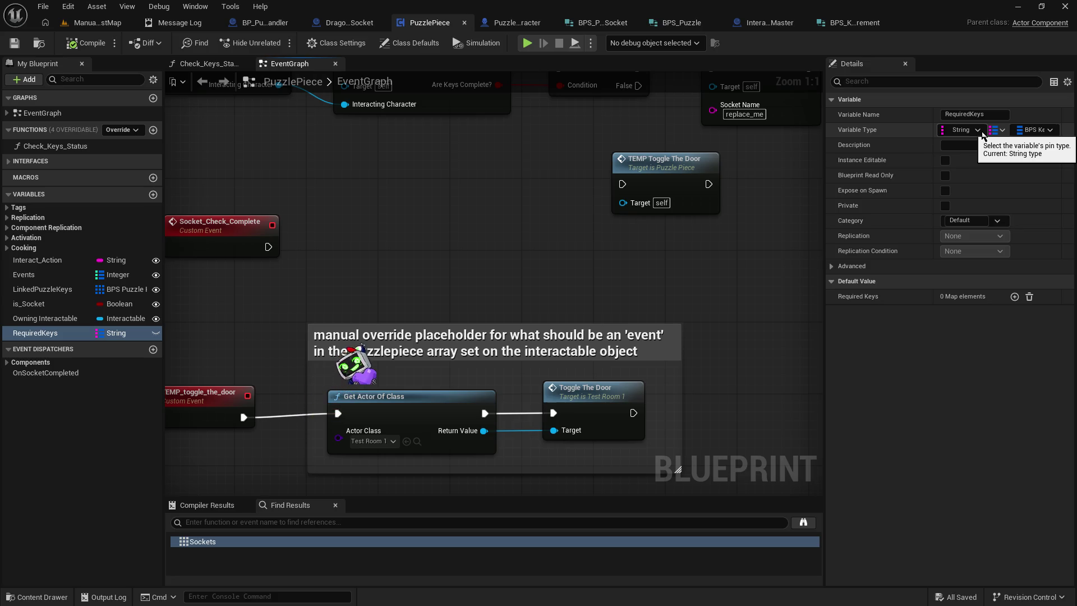
pyautogui.click(1033, 131)
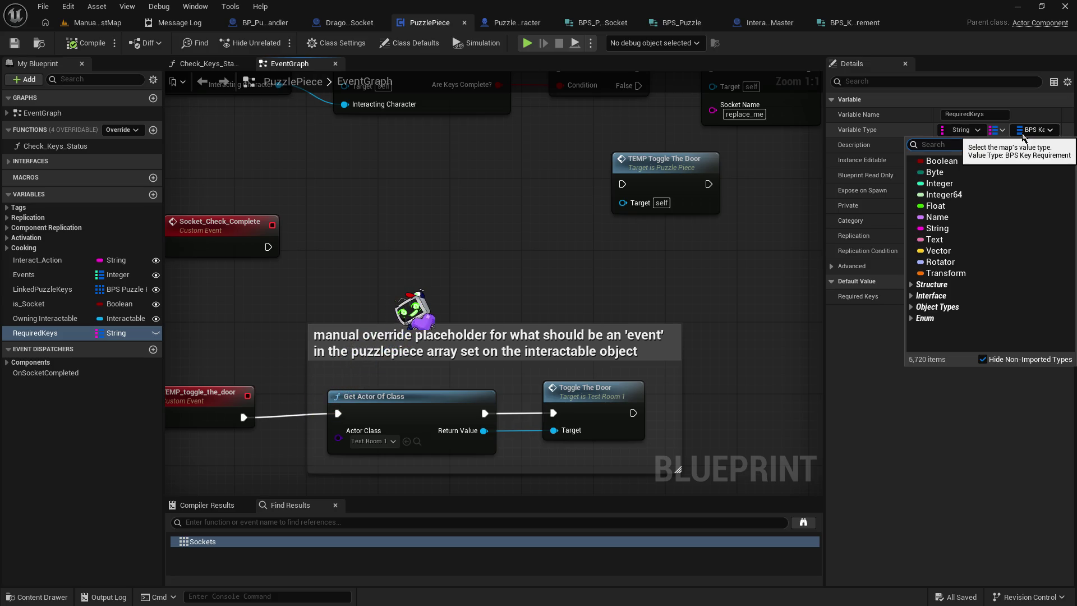
pyautogui.click(748, 194)
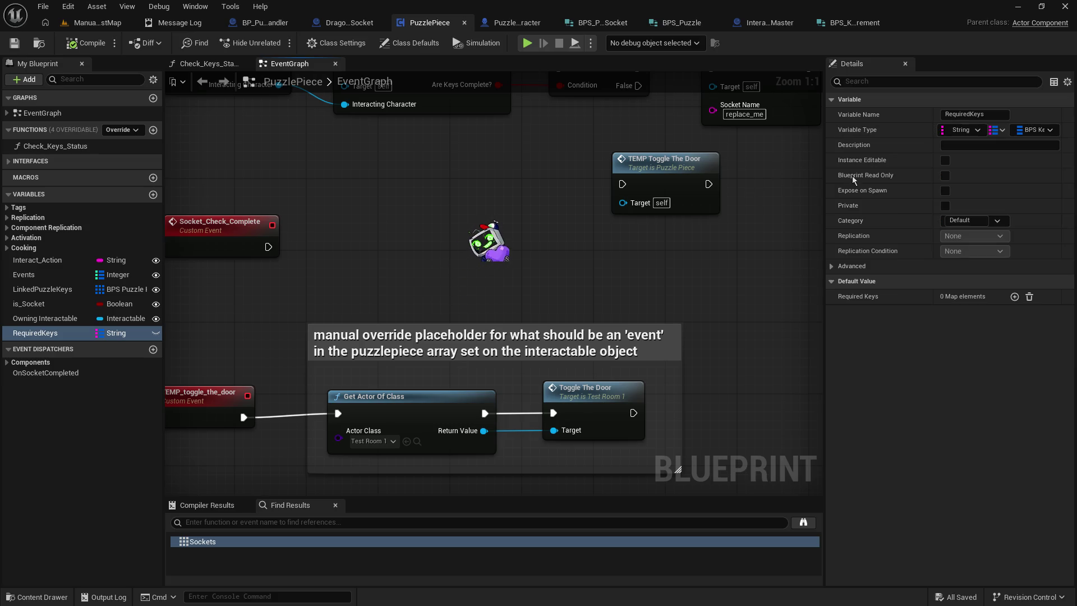
pyautogui.click(1044, 131)
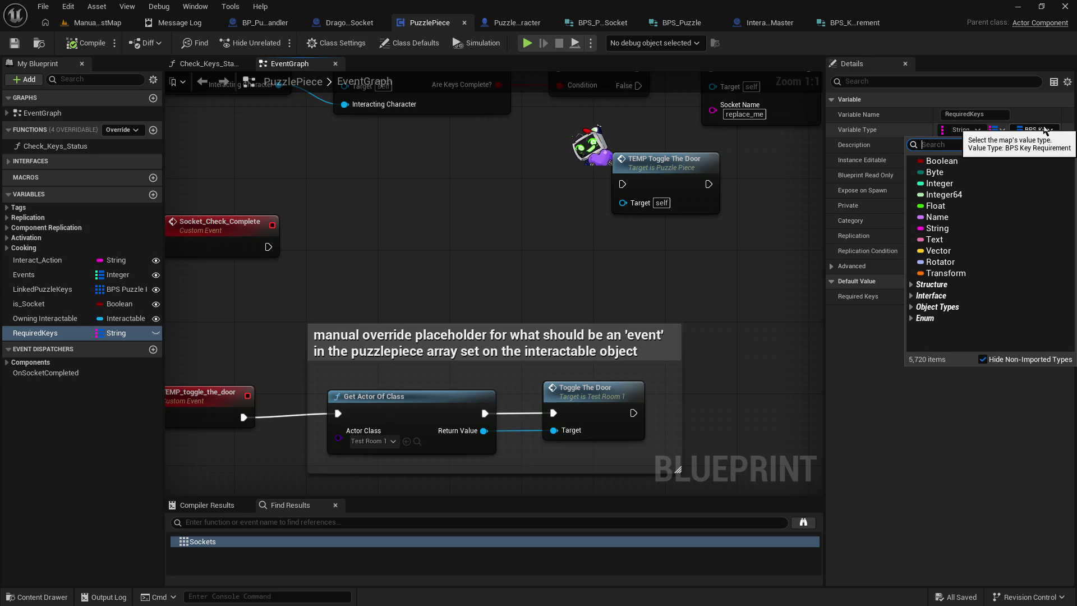
pyautogui.click(1045, 130)
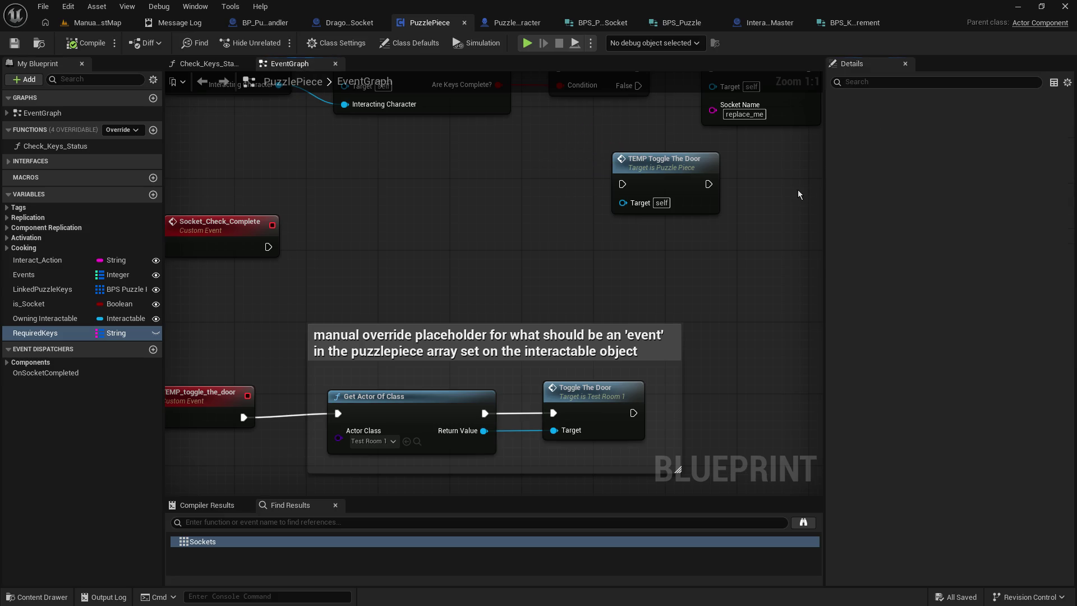
pyautogui.click(867, 24)
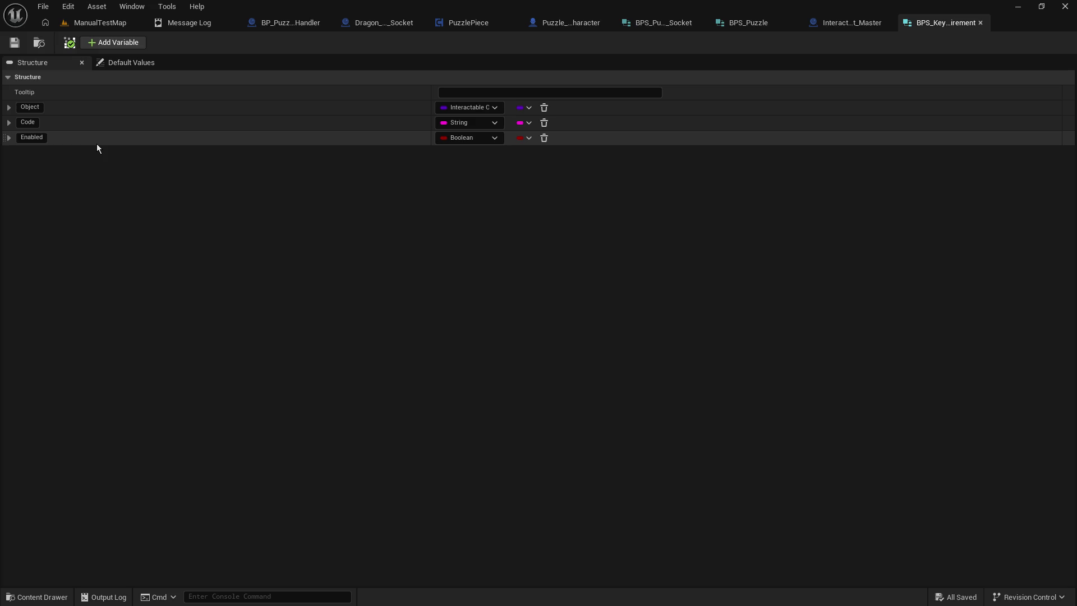
pyautogui.click(46, 22)
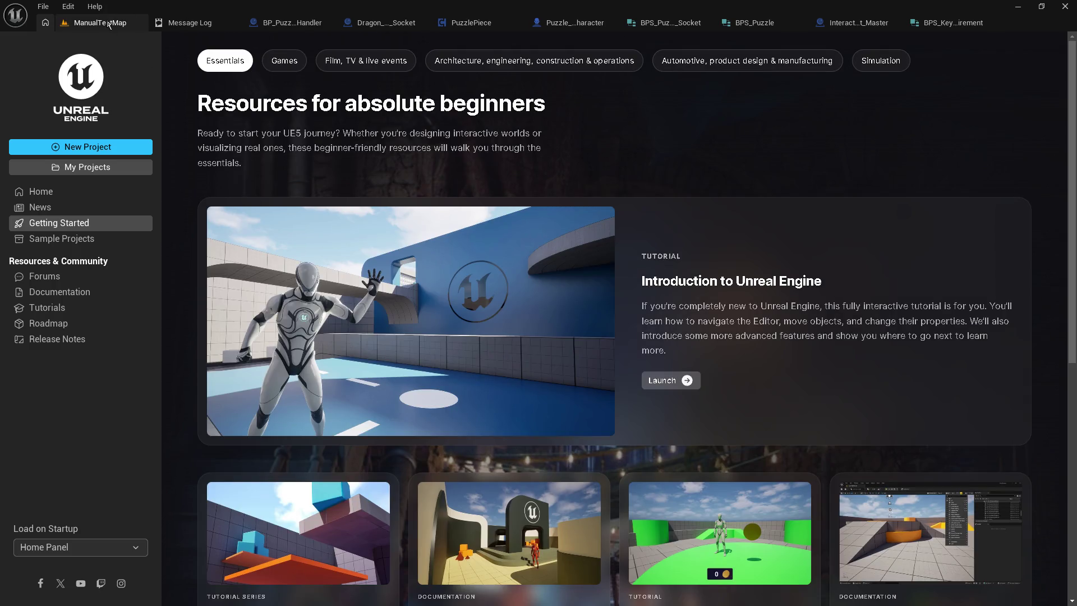
# Step: Rename the BPS_Key_Requirement struct to BPS_Key_Requirement_Details
pyautogui.click(106, 24)
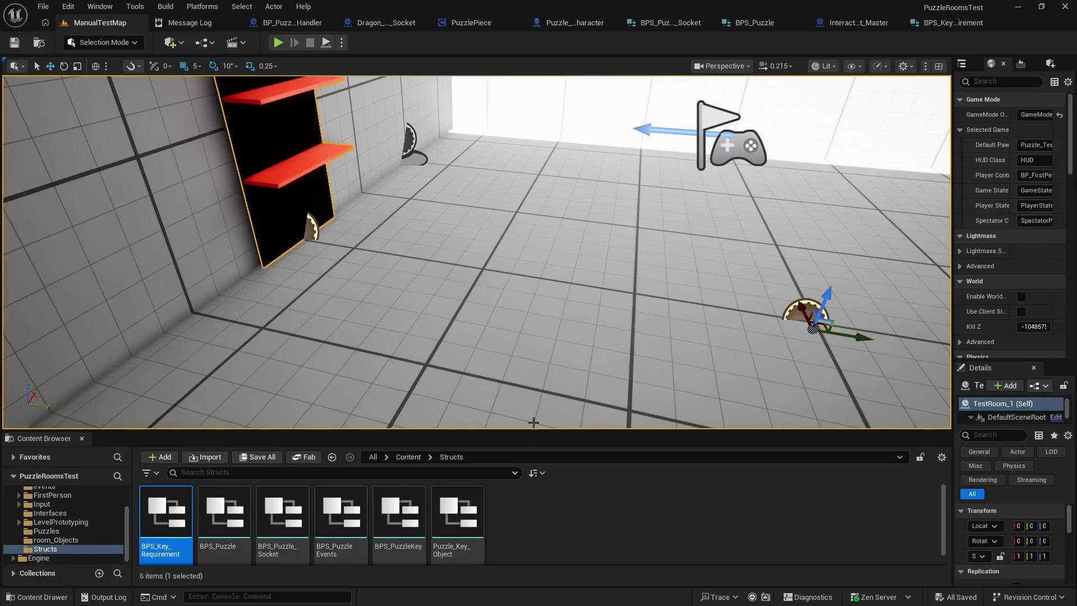
pyautogui.rightClick(175, 547)
pyautogui.click(220, 273)
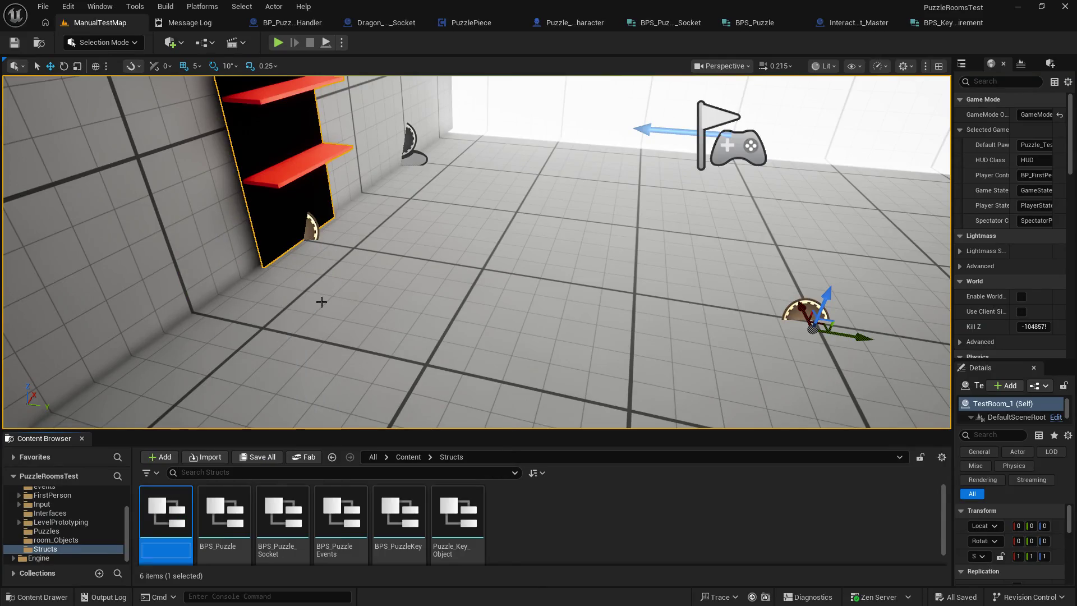
pyautogui.write('_')
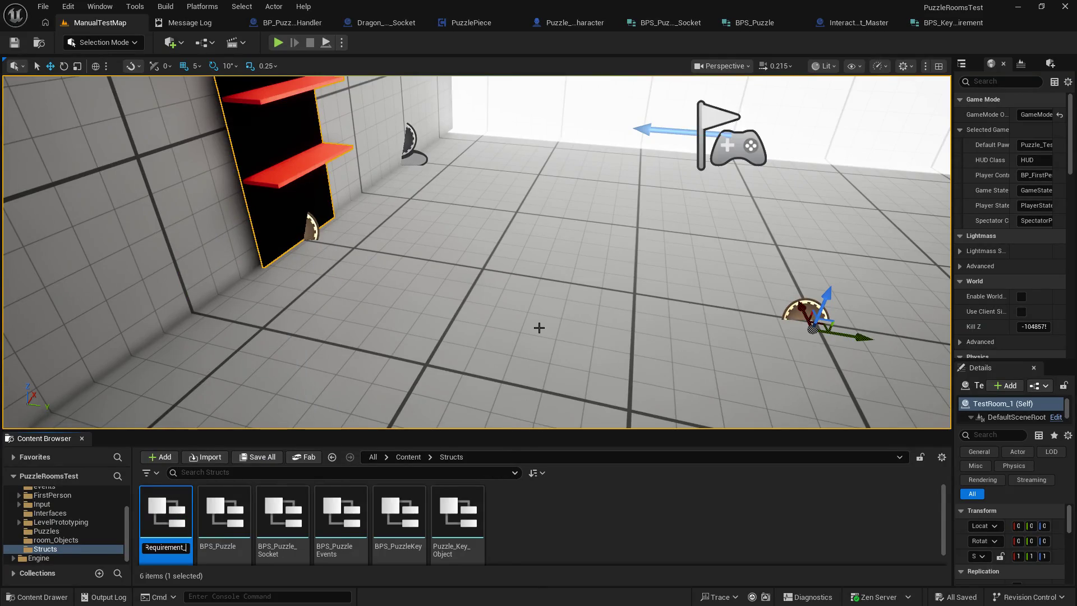
pyautogui.hotkey('ctrl', 'a')
pyautogui.press('BackSpace')
pyautogui.press('Escape')
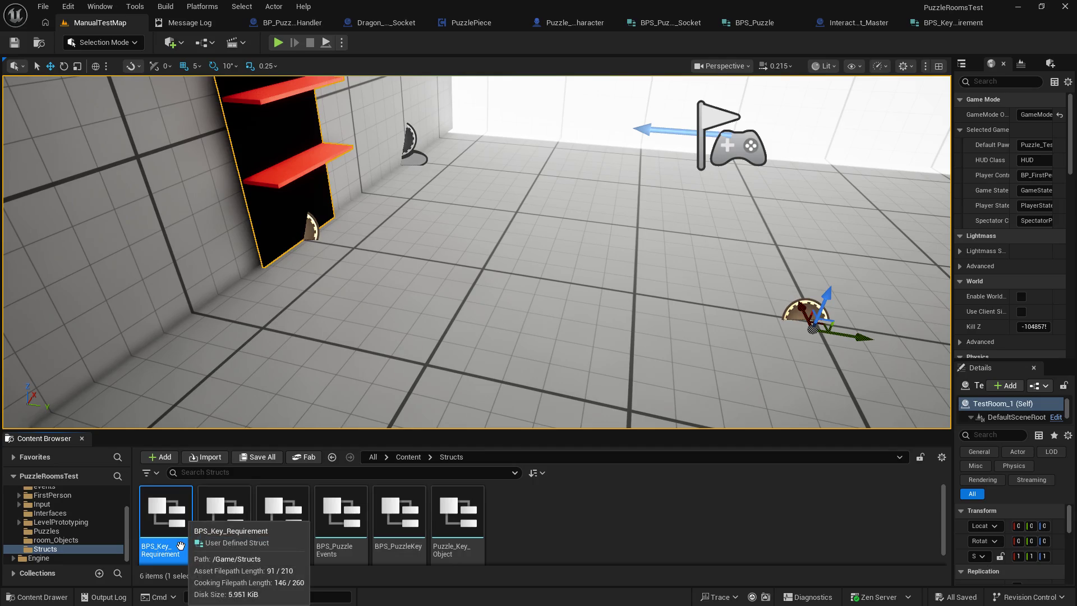
pyautogui.rightClick(182, 546)
pyautogui.click(252, 272)
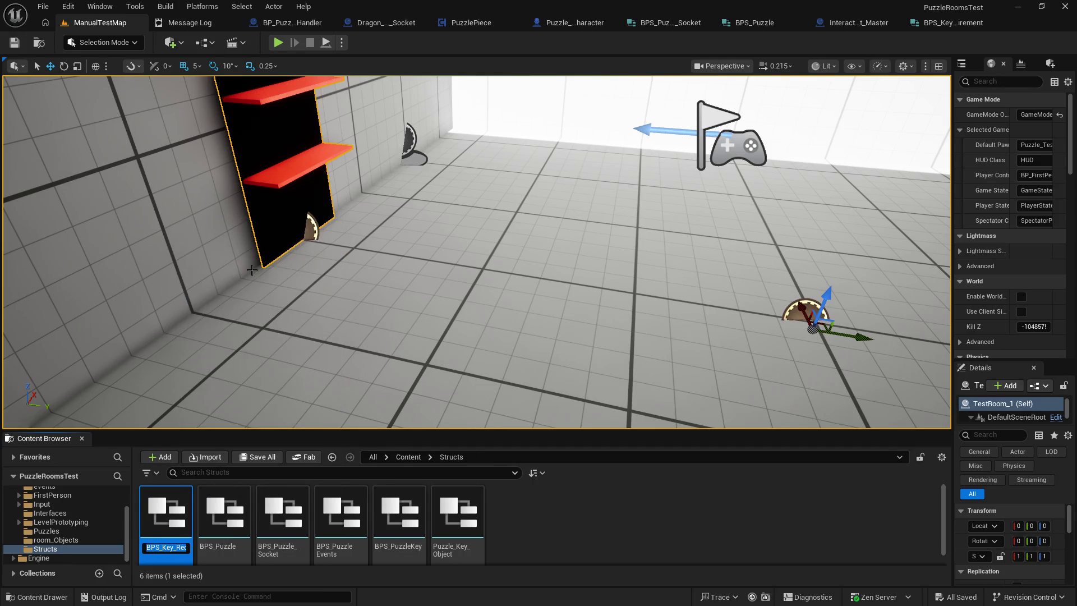
pyautogui.write('ment_Details')
pyautogui.press('Return')
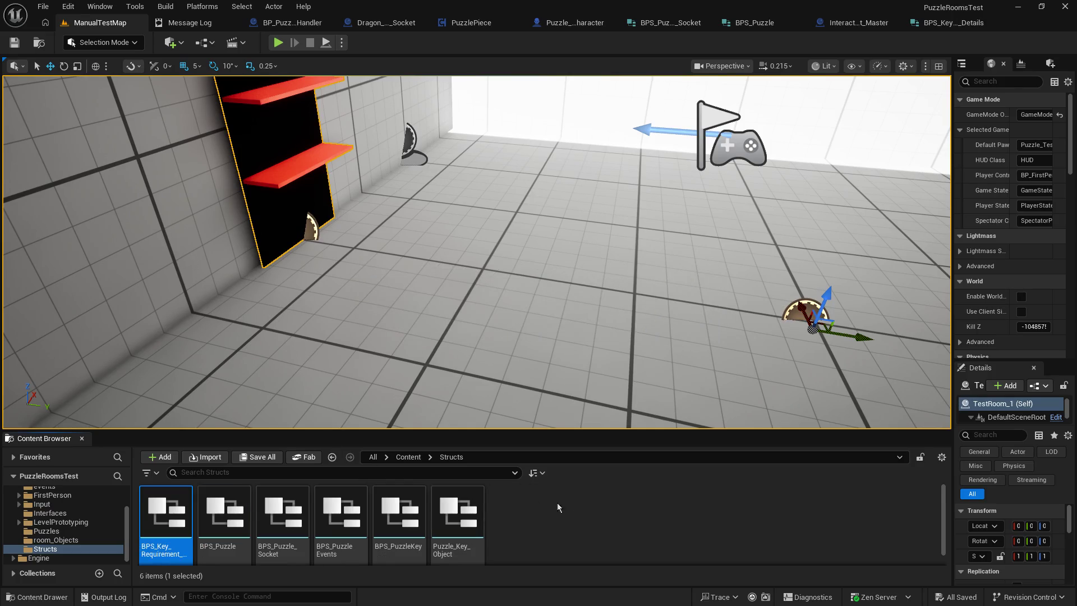
# Step: Duplicate it as BPS_Key_Requirements and open the copy for editing
pyautogui.rightClick(590, 517)
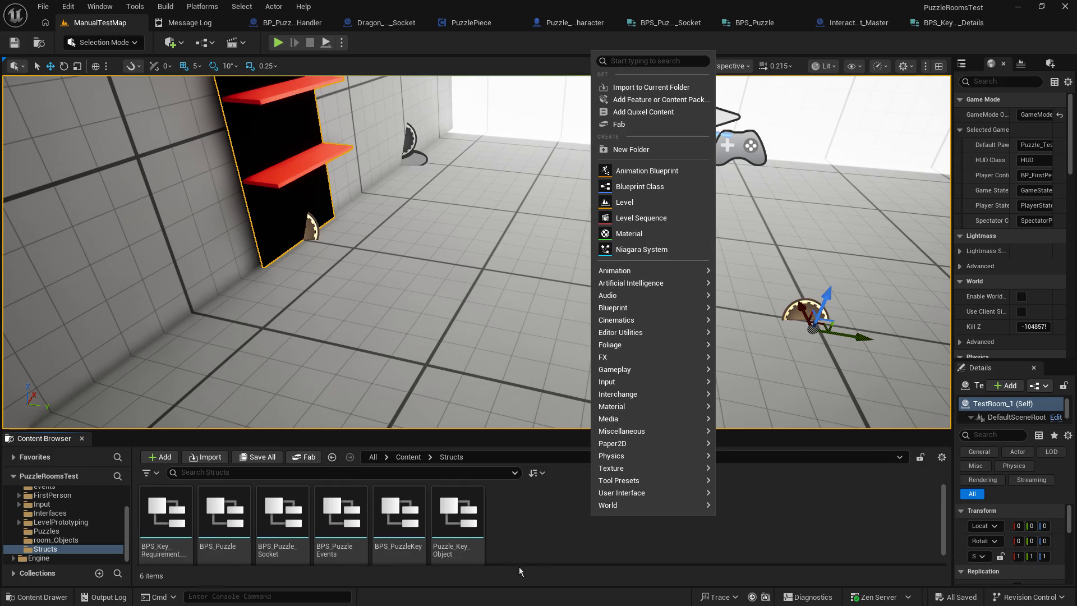
pyautogui.click(530, 530)
pyautogui.rightClick(531, 534)
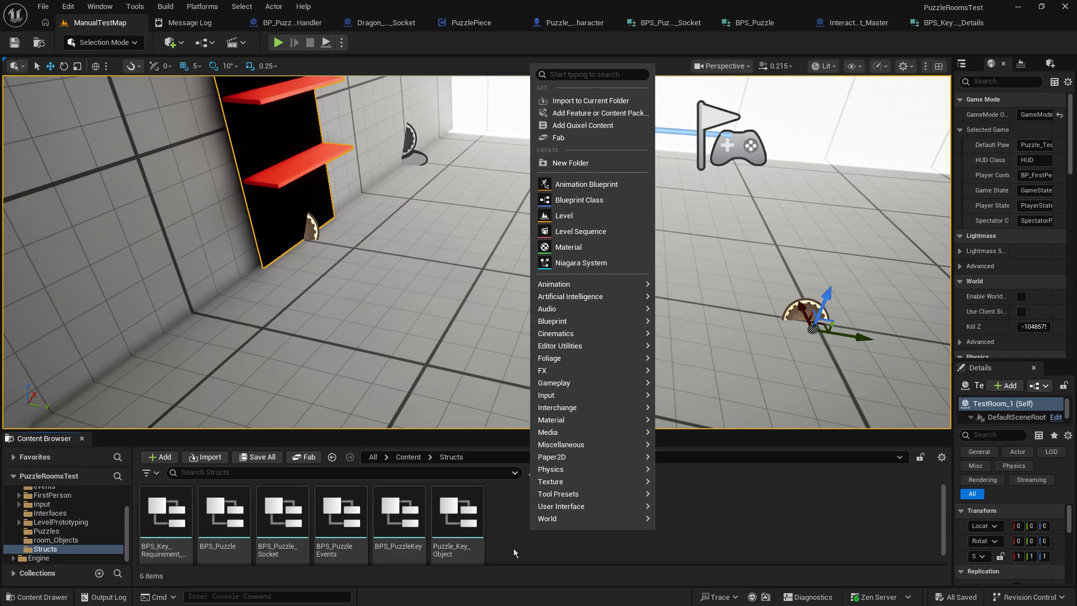
pyautogui.click(513, 548)
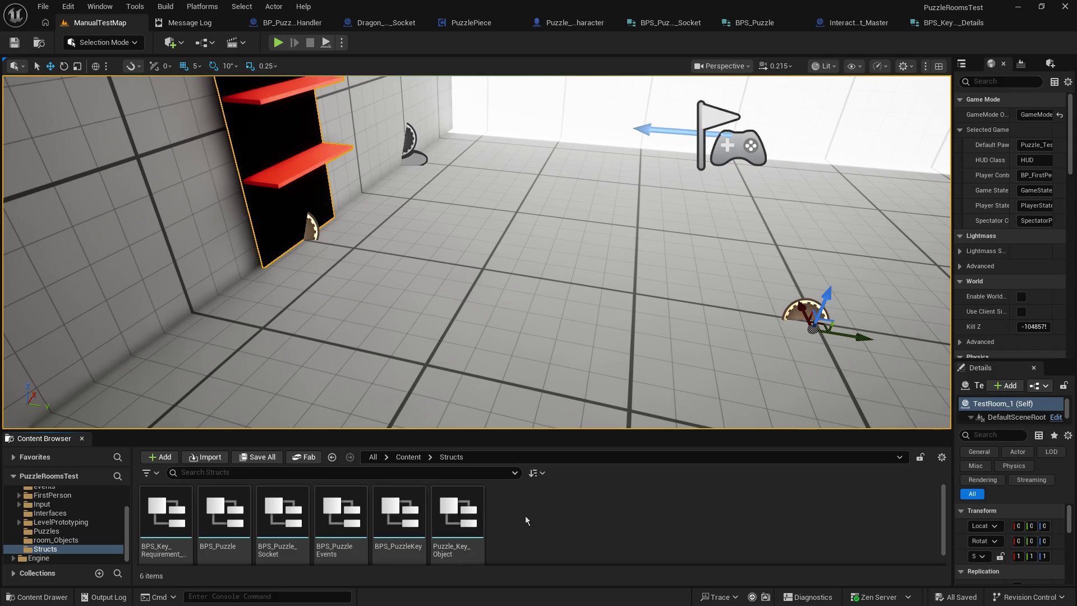
pyautogui.rightClick(164, 514)
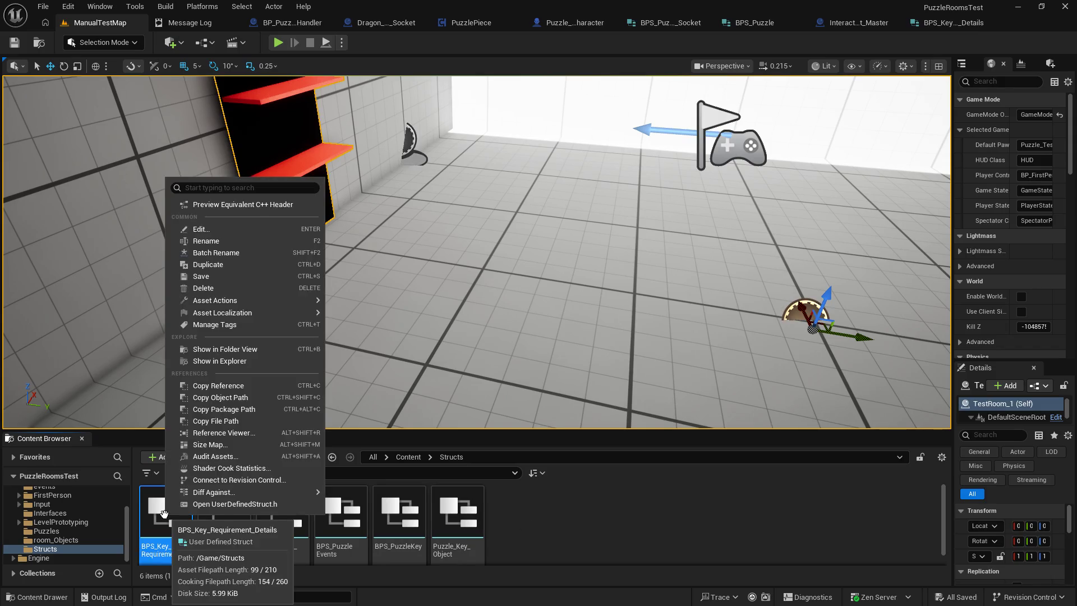
pyautogui.click(245, 262)
pyautogui.press('End')
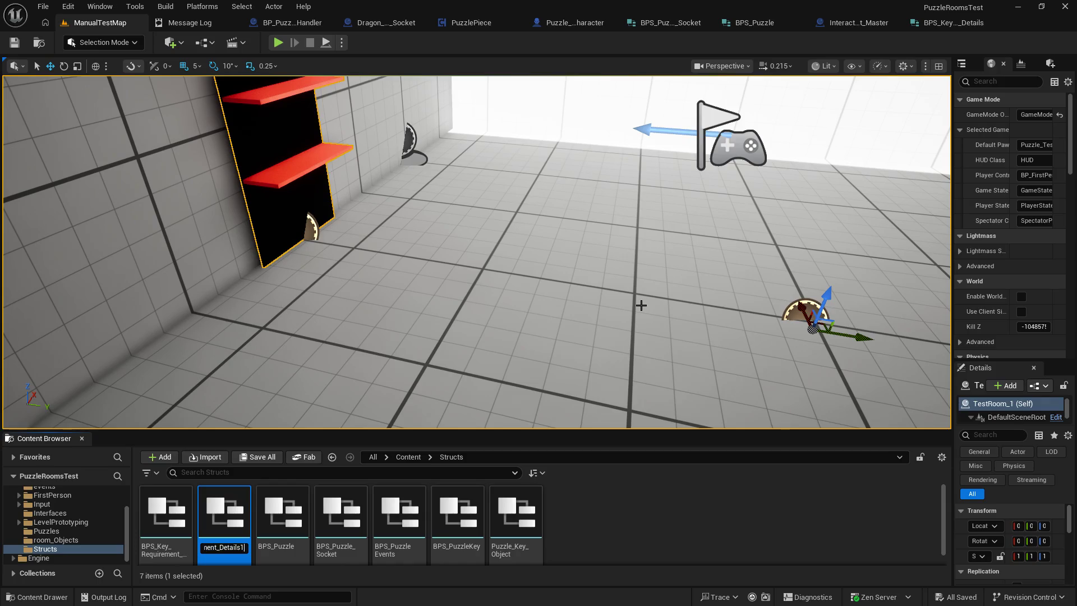
pyautogui.press('BackSpace')
pyautogui.press('BackSpace')
pyautogui.press('BackSpace')
pyautogui.press('BackSpace')
pyautogui.write('s')
pyautogui.press('Return')
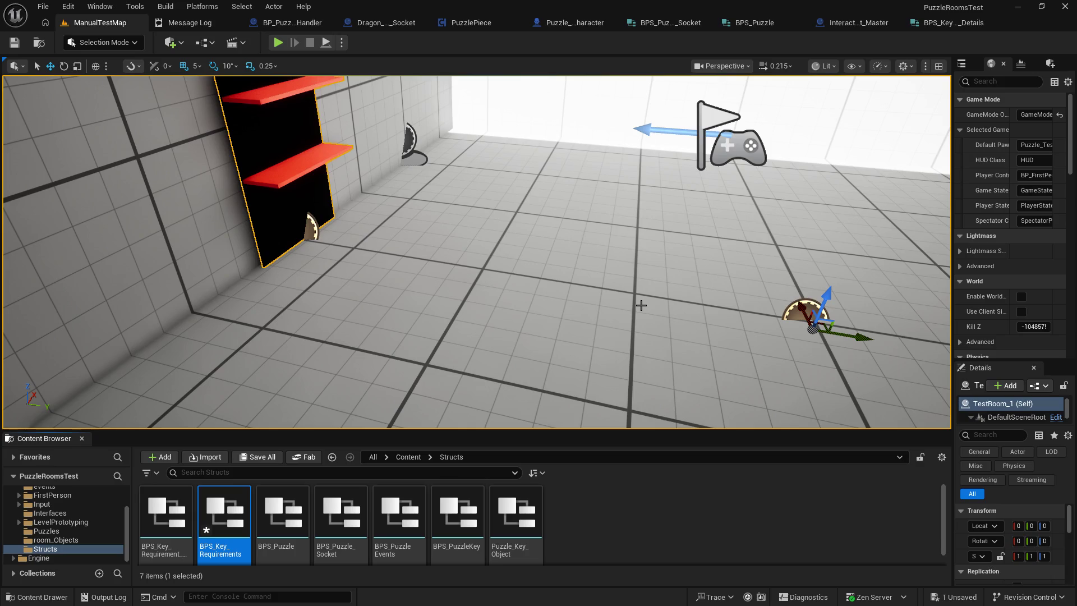
pyautogui.press('Return')
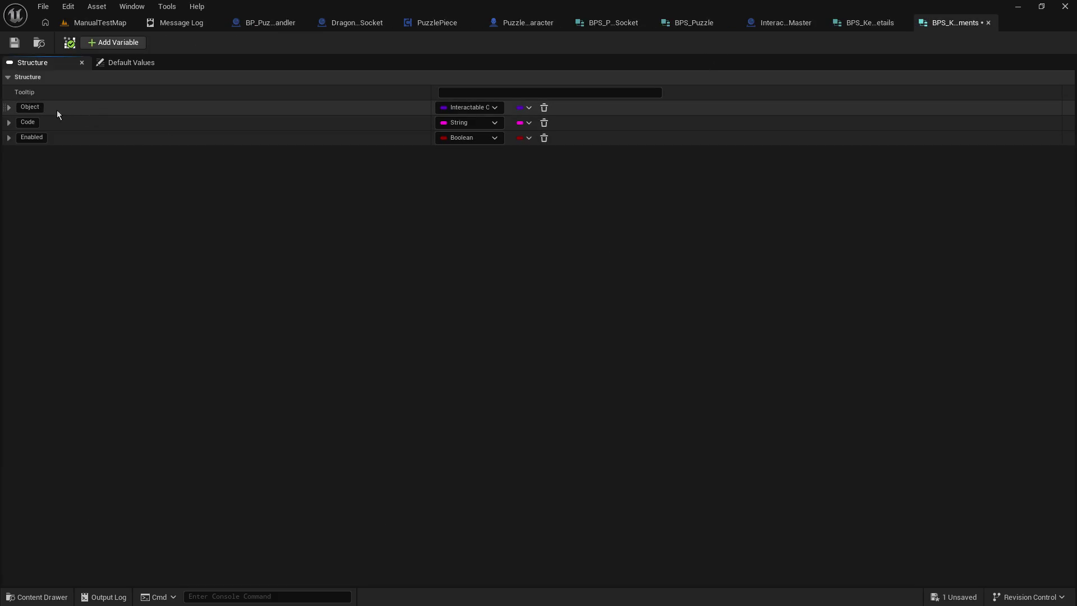
# Step: Make the Object member an array of BPS Key Requirement Details
pyautogui.click(9, 107)
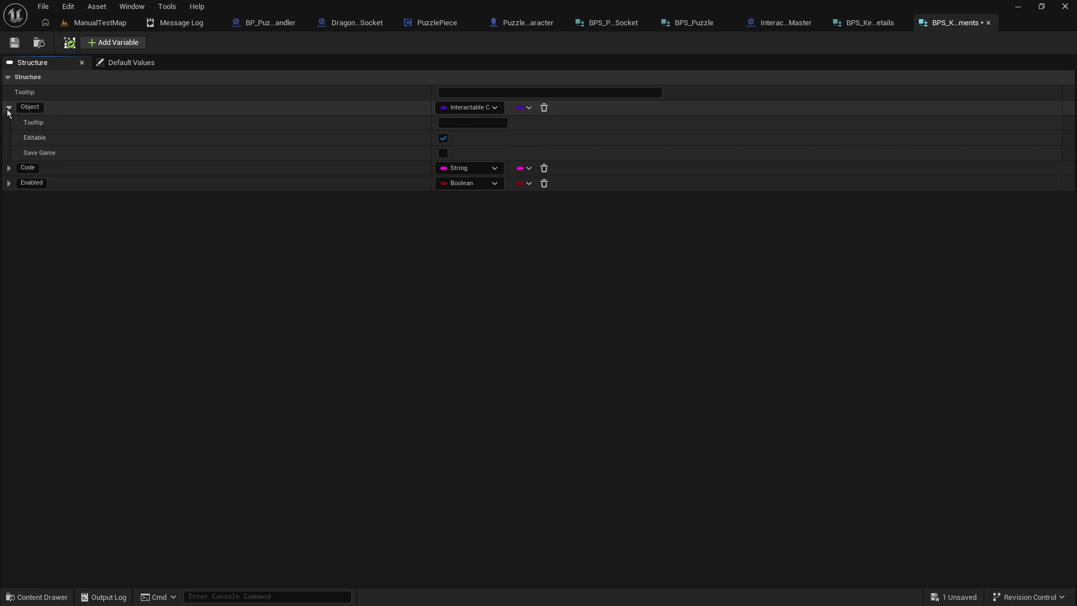
pyautogui.click(459, 107)
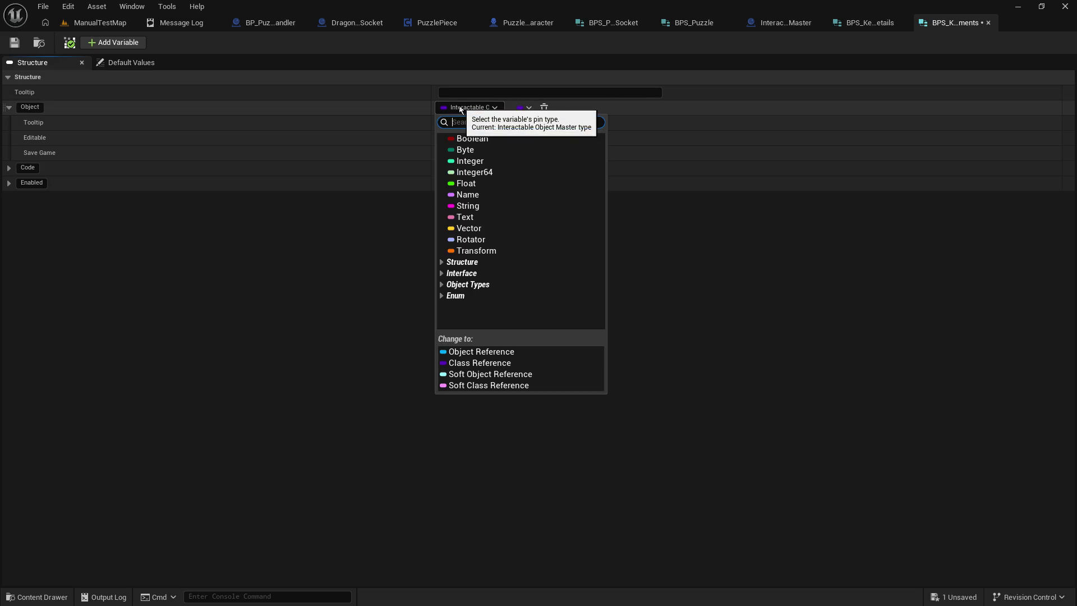
pyautogui.write('key requi')
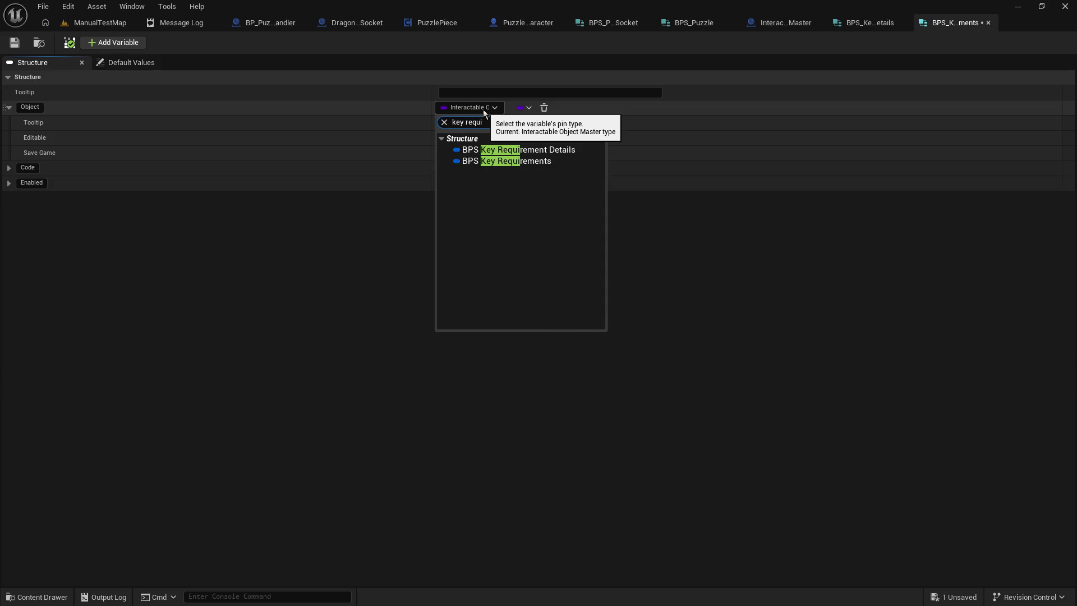
pyautogui.click(536, 150)
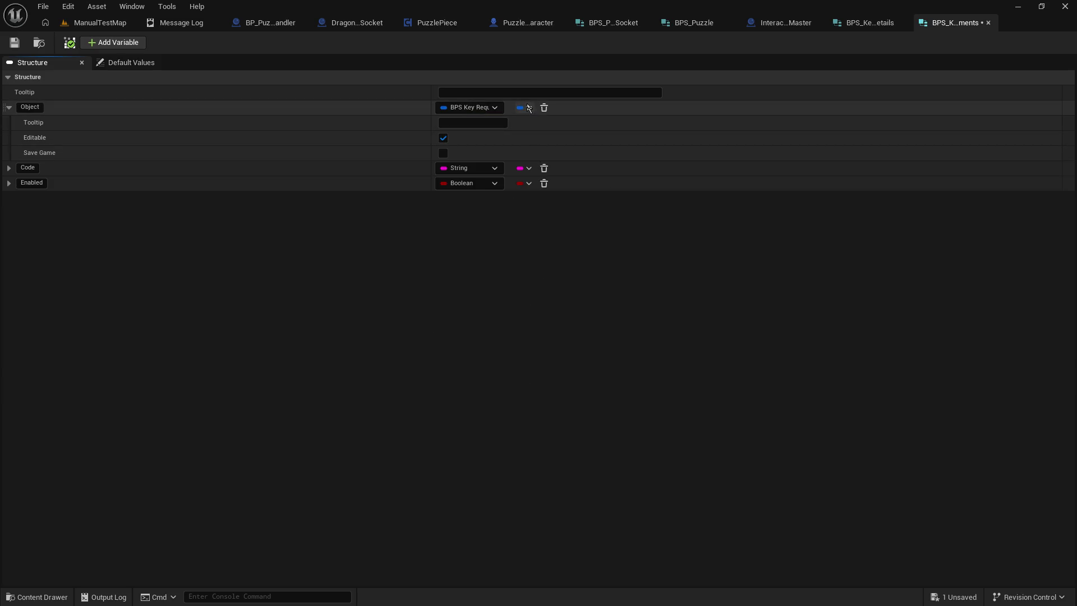
pyautogui.click(528, 108)
pyautogui.click(516, 139)
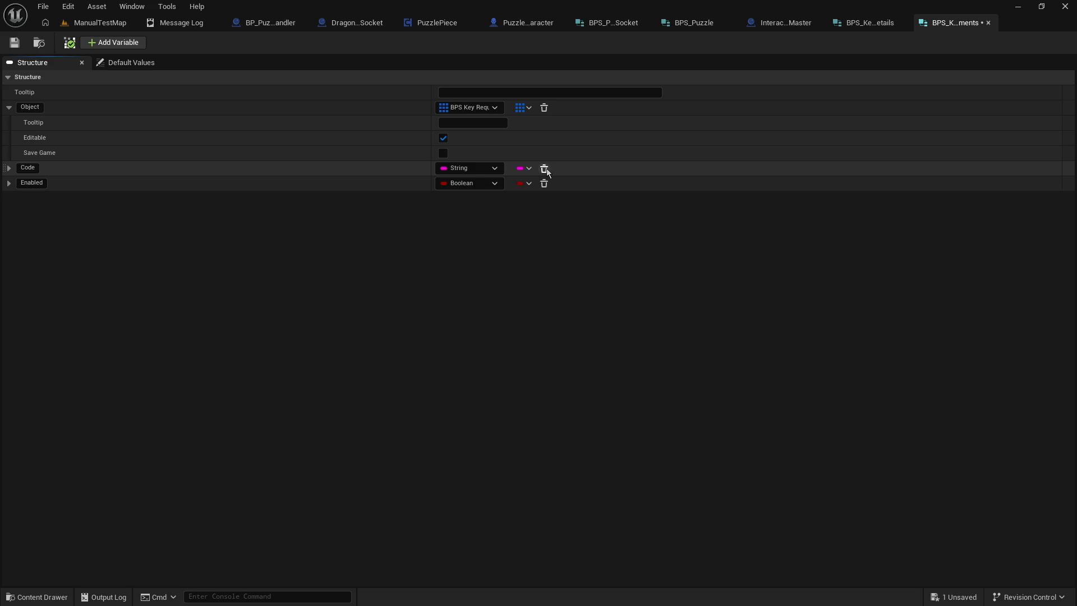
# Step: Delete the Code member, save BPS_Key_Requirements, and return to PuzzlePiece
pyautogui.click(544, 168)
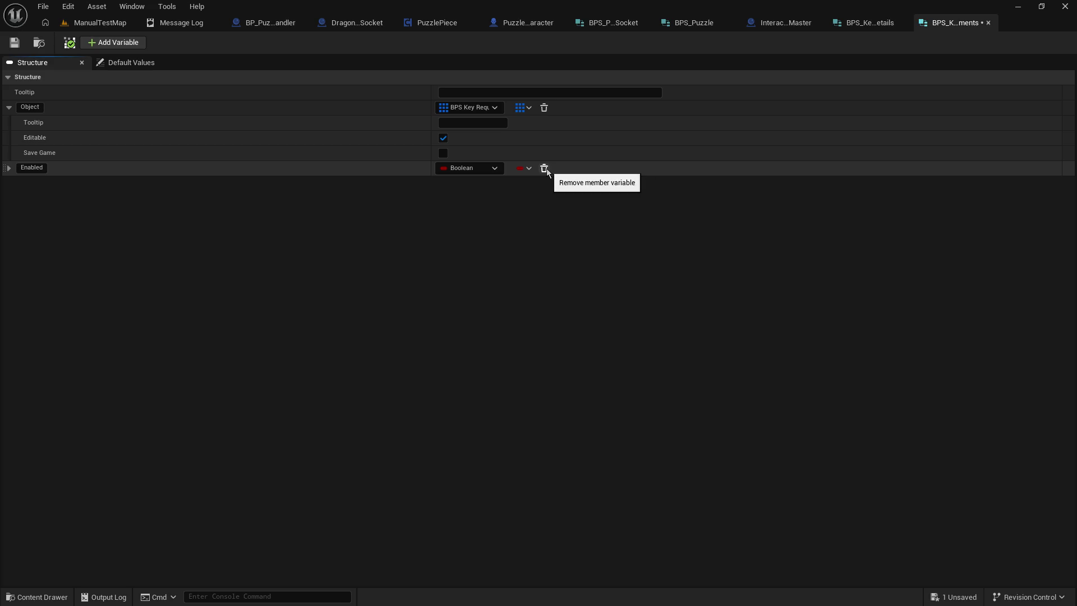
pyautogui.click(19, 47)
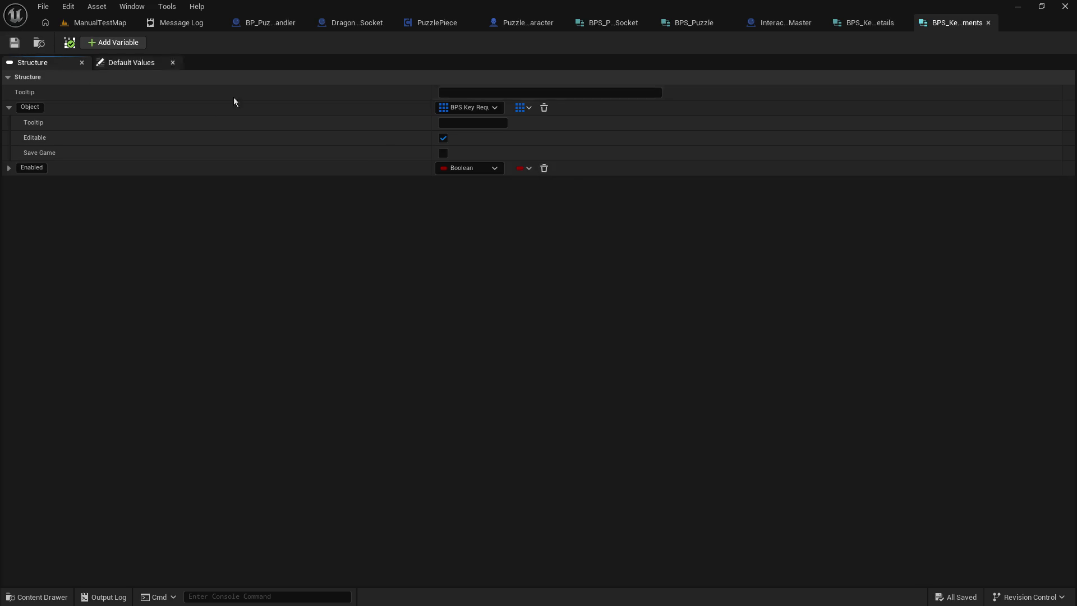
pyautogui.click(445, 23)
# Step: Change the RequiredKeys map value type to BPS Key Requirements and save PuzzlePiece
pyautogui.click(1039, 133)
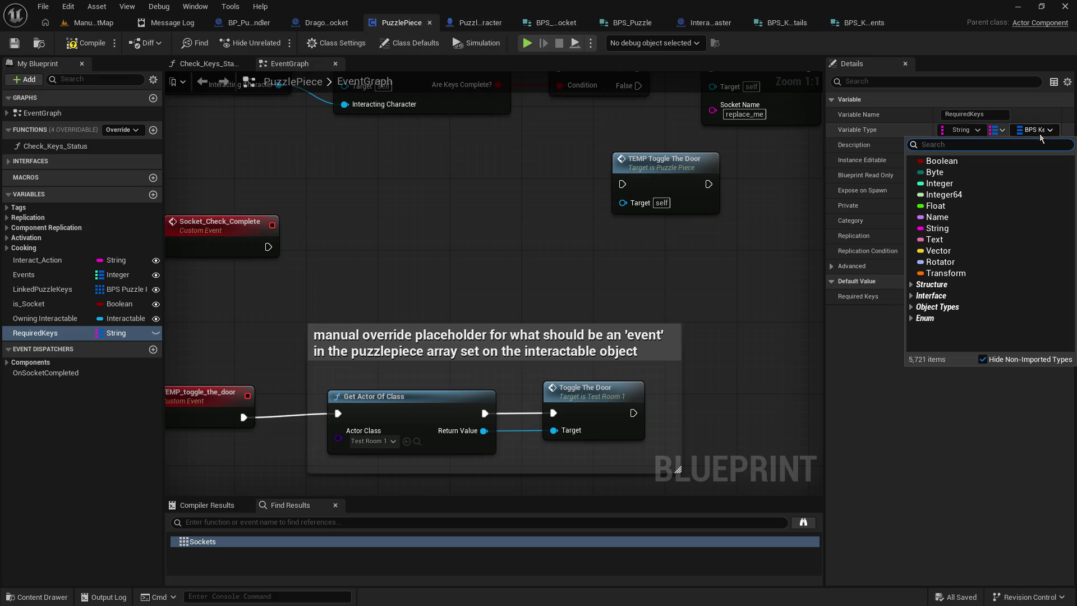
pyautogui.write('ke y re')
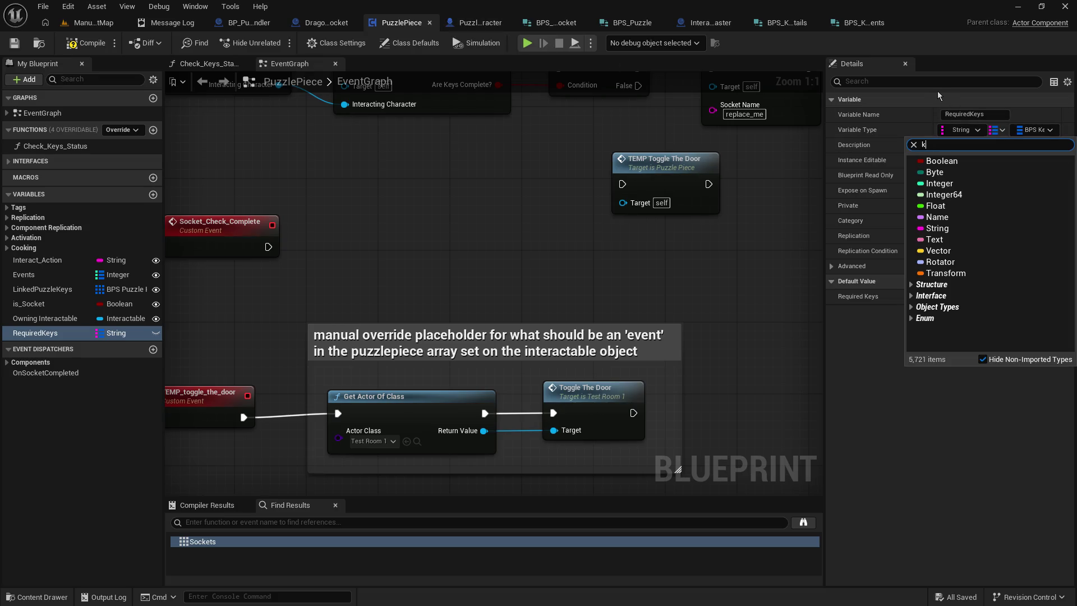
pyautogui.press('BackSpace')
pyautogui.press('BackSpace')
pyautogui.press('BackSpace')
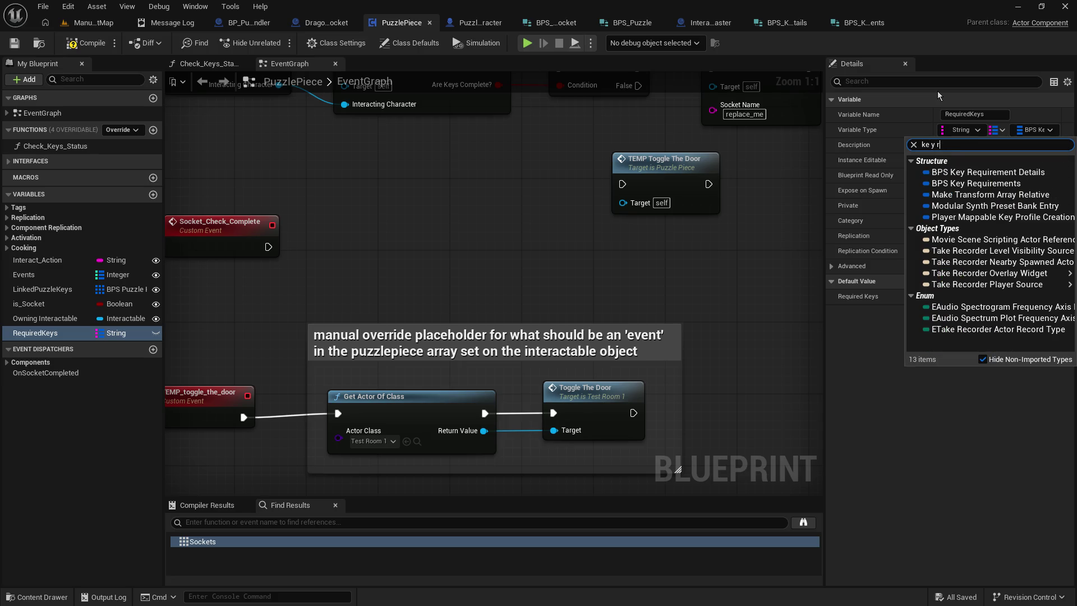
pyautogui.write('y requirement')
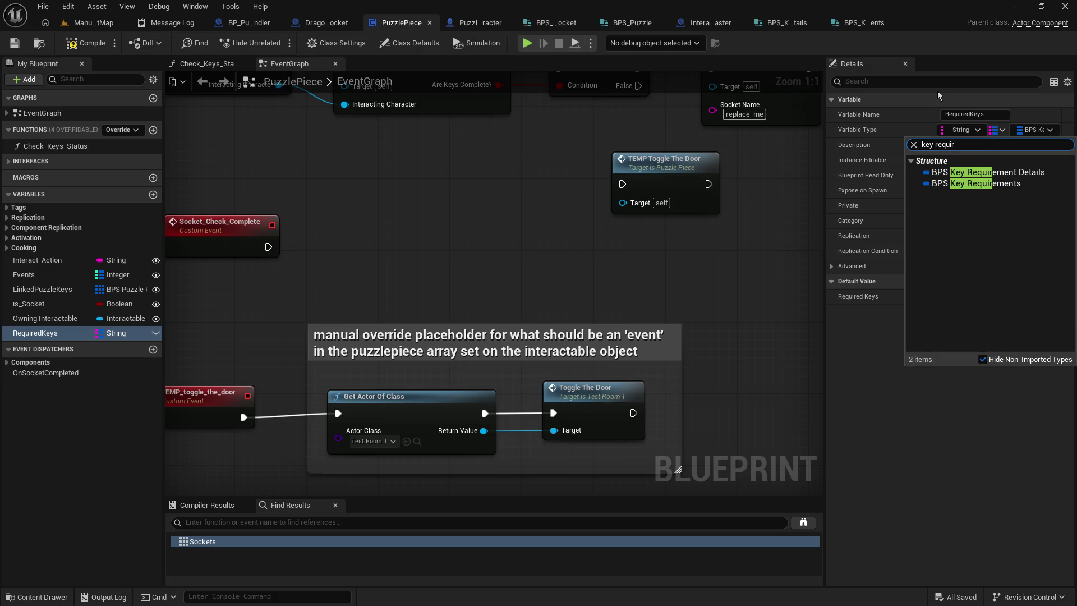
pyautogui.click(958, 183)
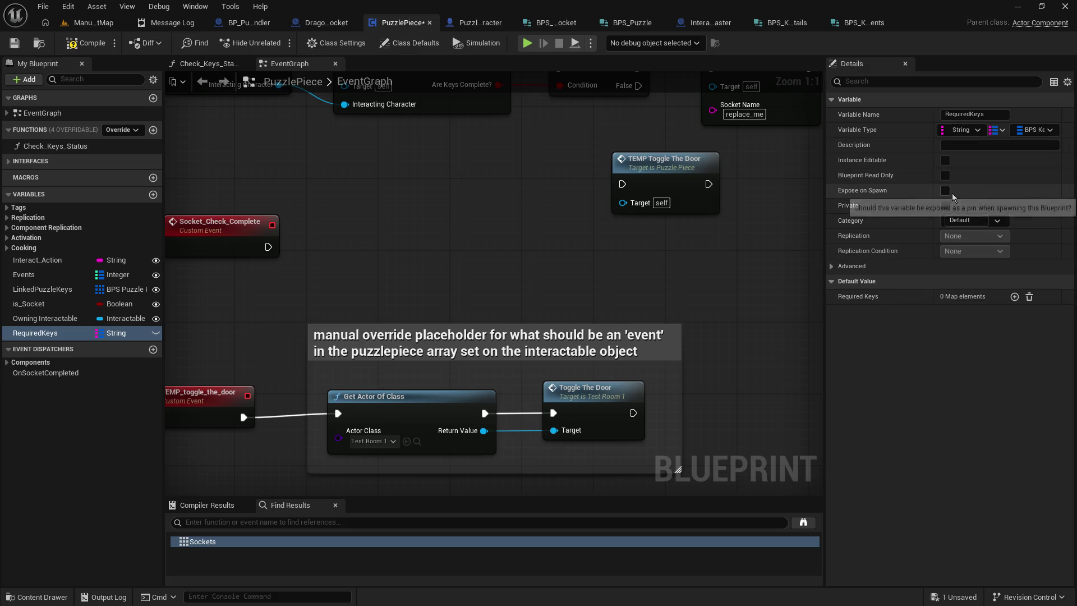
pyautogui.click(14, 43)
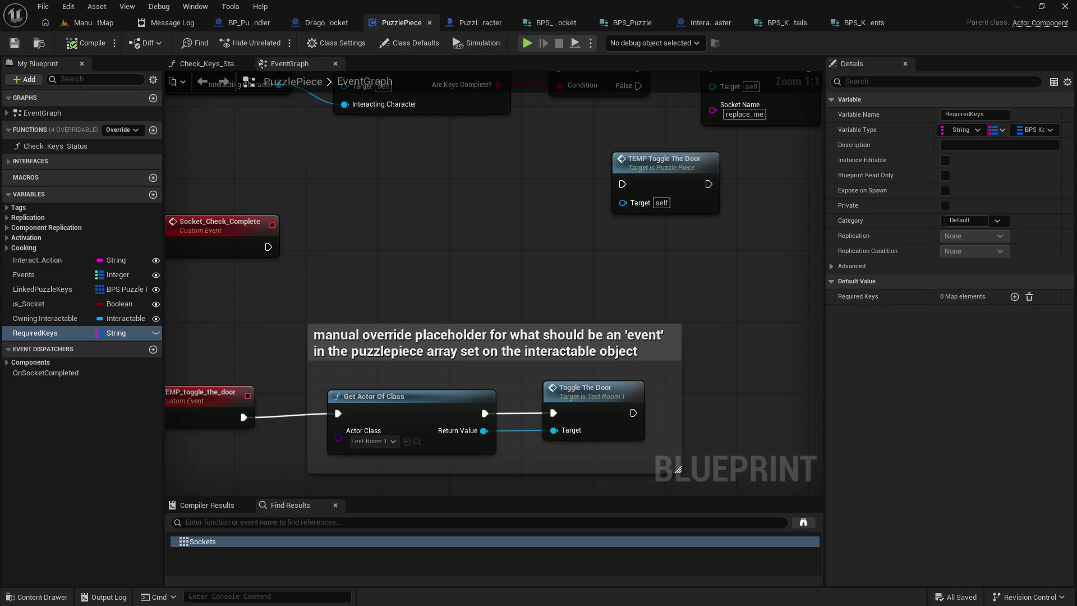
pyautogui.click(324, 22)
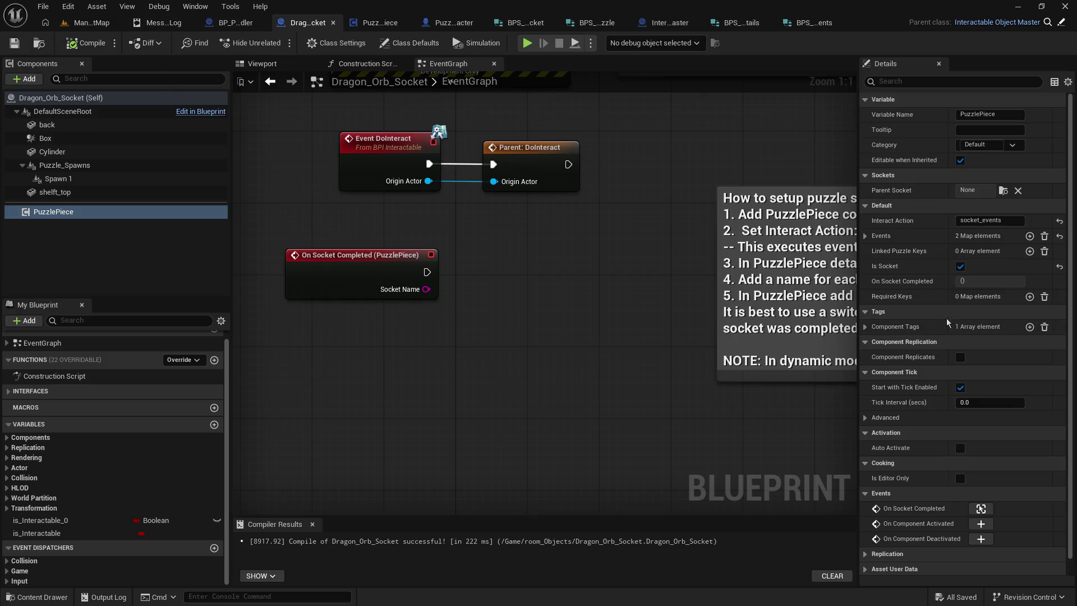
# Step: Add a Required Keys entry named Card Reader Lvl1
pyautogui.click(1030, 297)
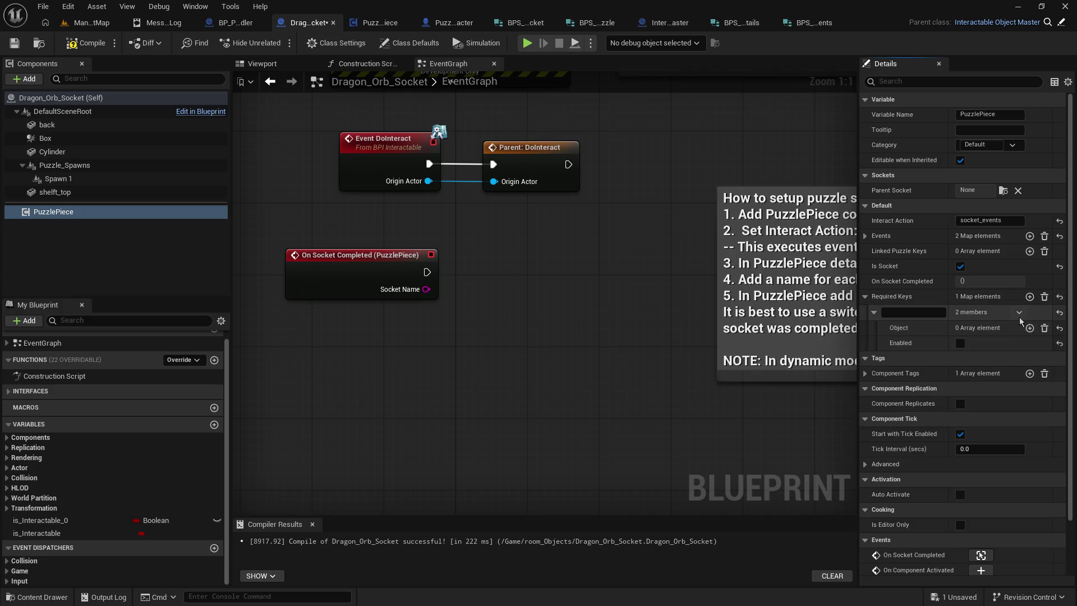
pyautogui.click(913, 312)
pyautogui.write('KeyCard')
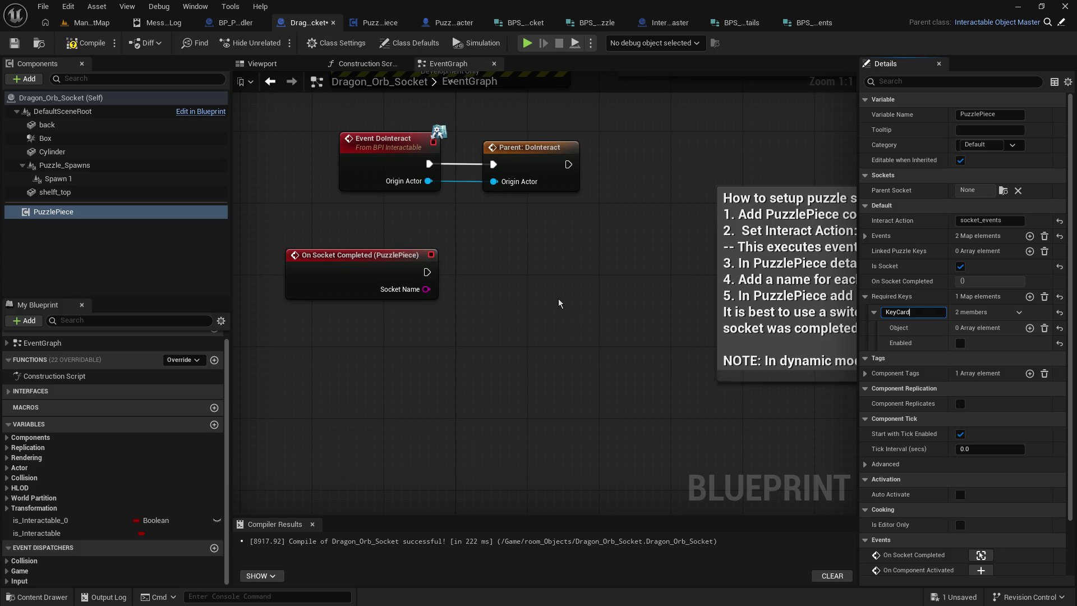
pyautogui.hotkey('ctrl', 'a')
pyautogui.write('Card')
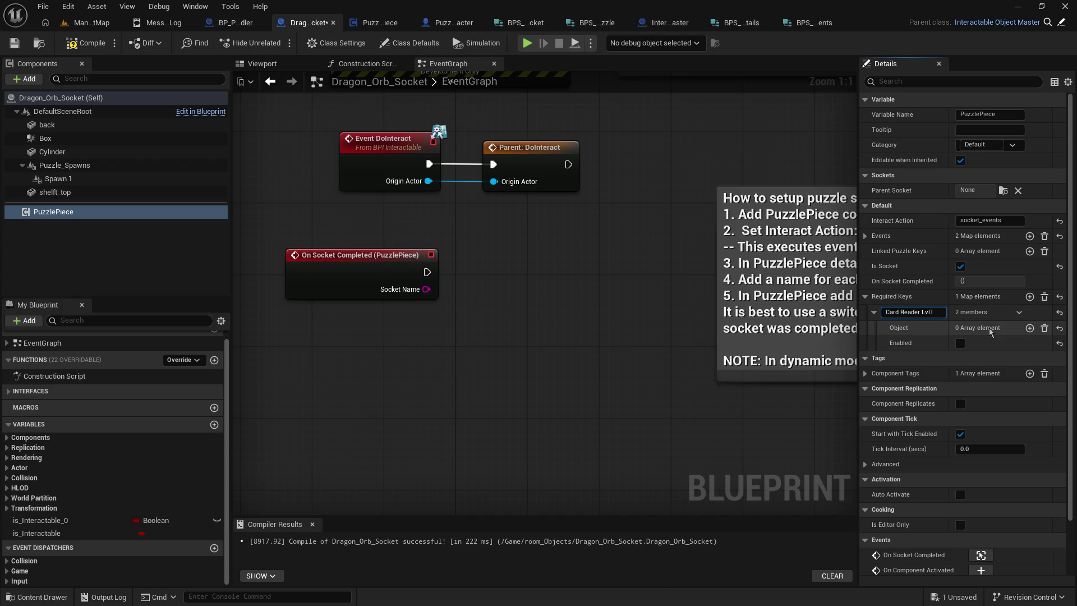
# Step: Add one element to the Card Reader Lvl1 Object array
pyautogui.click(1030, 328)
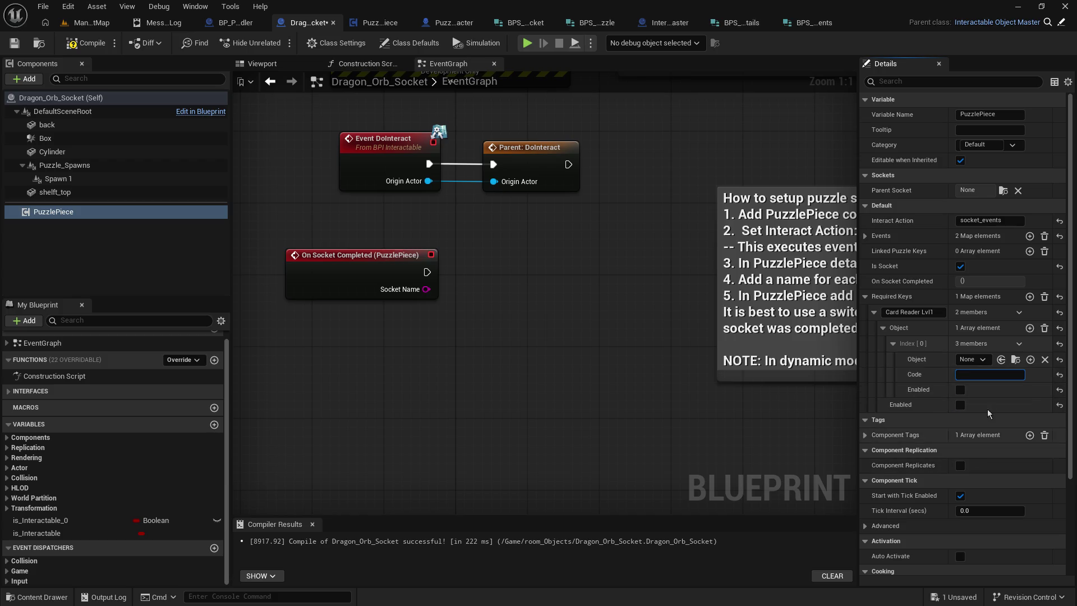
pyautogui.click(1020, 344)
pyautogui.click(1020, 344)
pyautogui.click(894, 344)
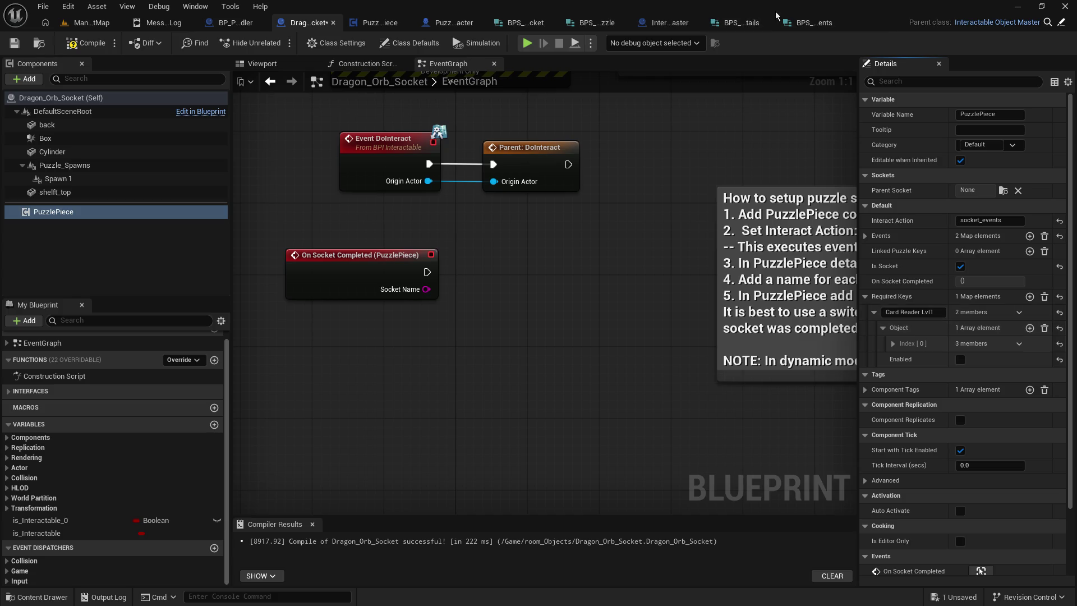
pyautogui.click(795, 26)
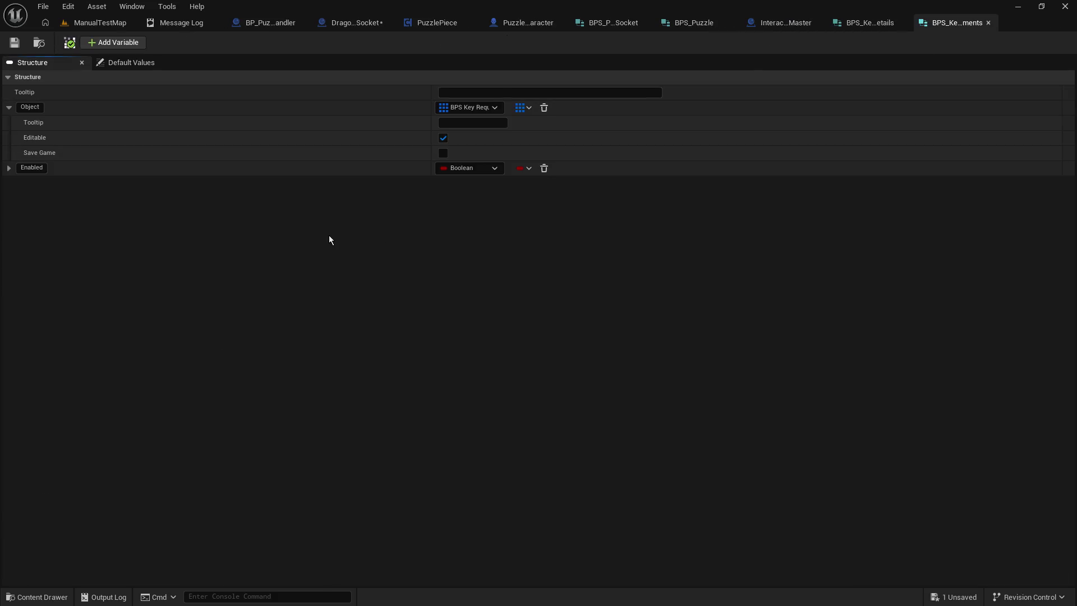
# Step: Add a String member named Code above Enabled in BPS_Key_Requirements and save
pyautogui.hotkey('ctrl', 'z')
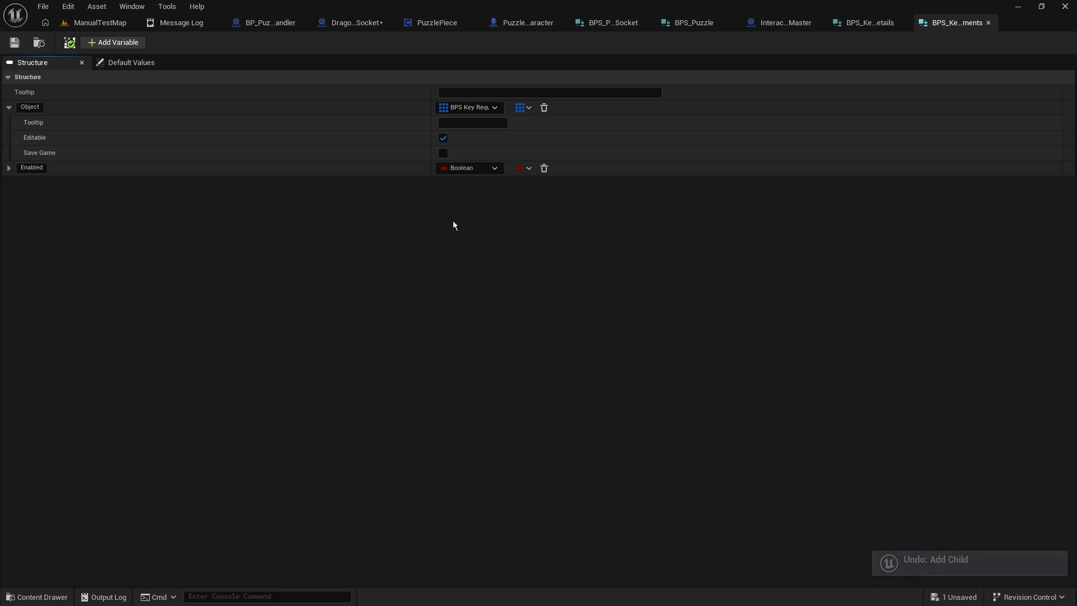
pyautogui.hotkey('ctrl', 'y')
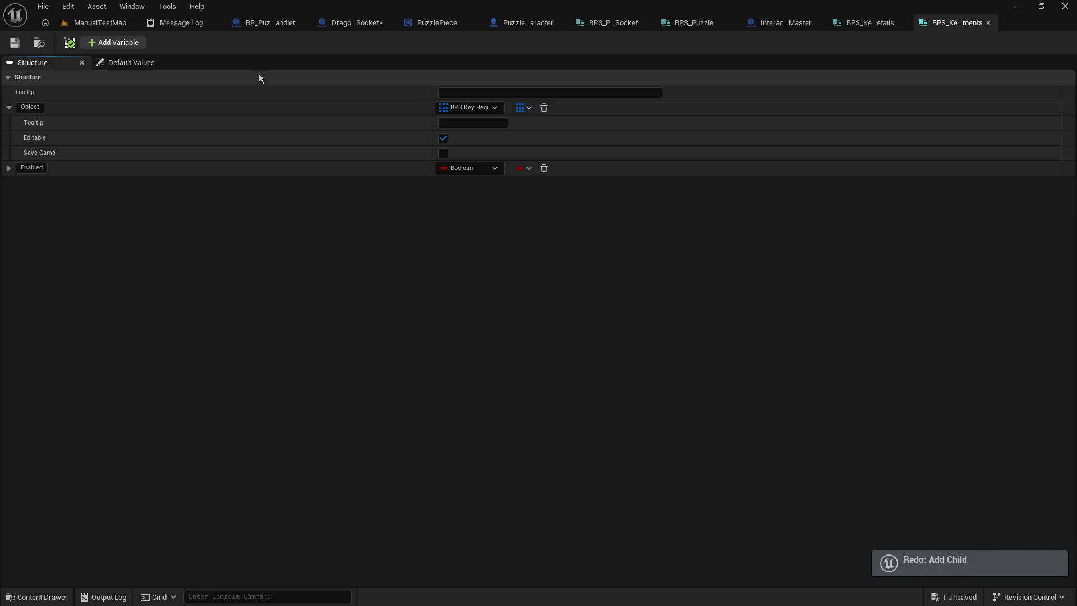
pyautogui.click(134, 45)
pyautogui.click(64, 182)
pyautogui.write('Code')
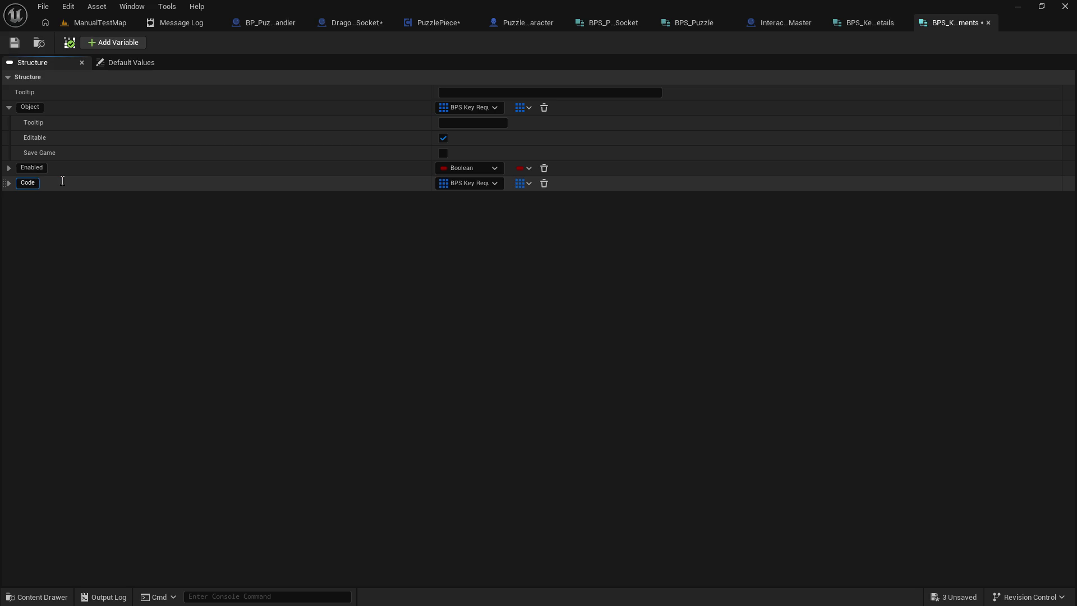
pyautogui.press('Return')
pyautogui.click(494, 184)
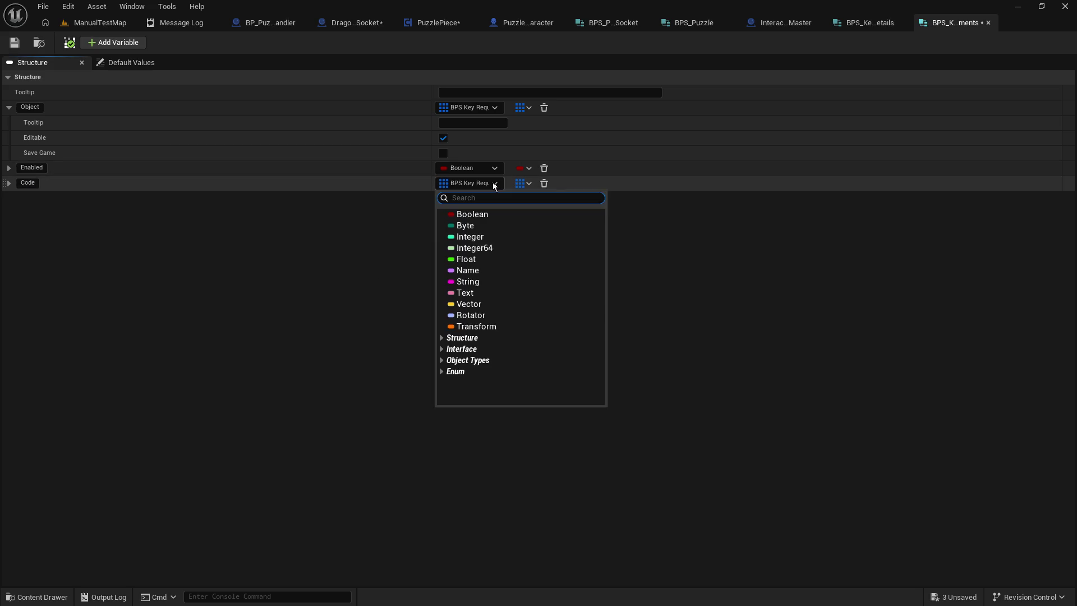
pyautogui.click(472, 281)
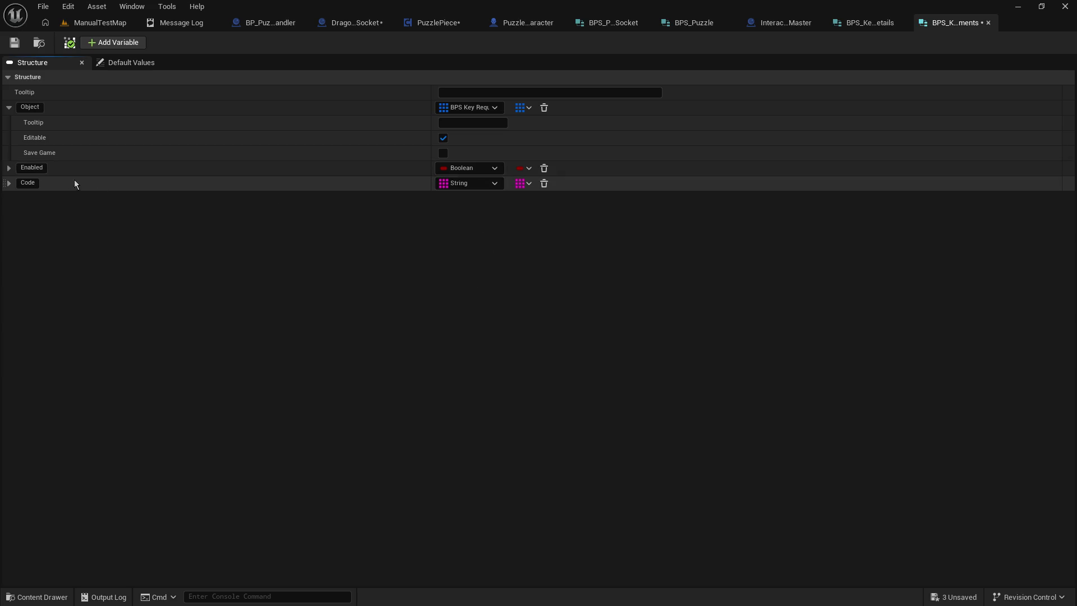
pyautogui.moveTo(7, 187)
pyautogui.mouseDown()
pyautogui.moveTo(6, 112)
pyautogui.moveTo(12, 163)
pyautogui.mouseUp()
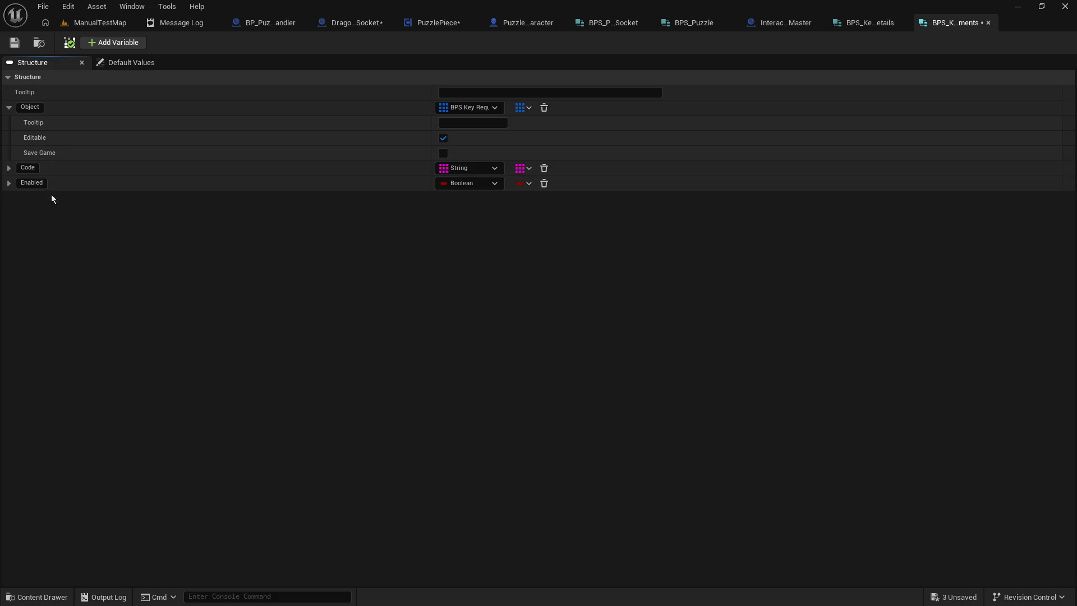
pyautogui.click(17, 43)
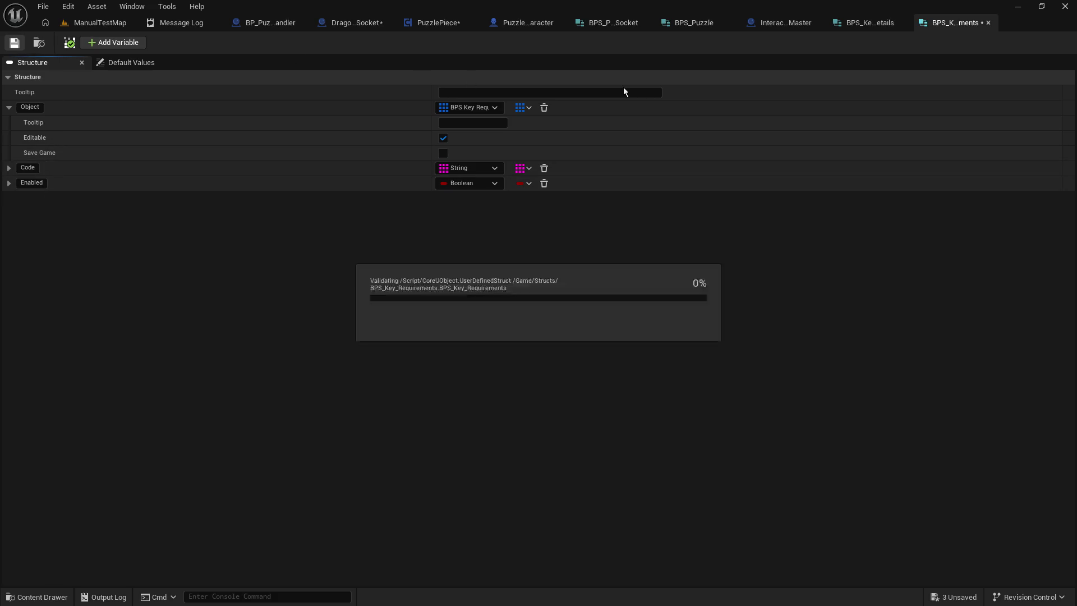
# Step: Recompile Dragon_Orb_Socket and expand the Index [0] element to inspect it
pyautogui.click(261, 24)
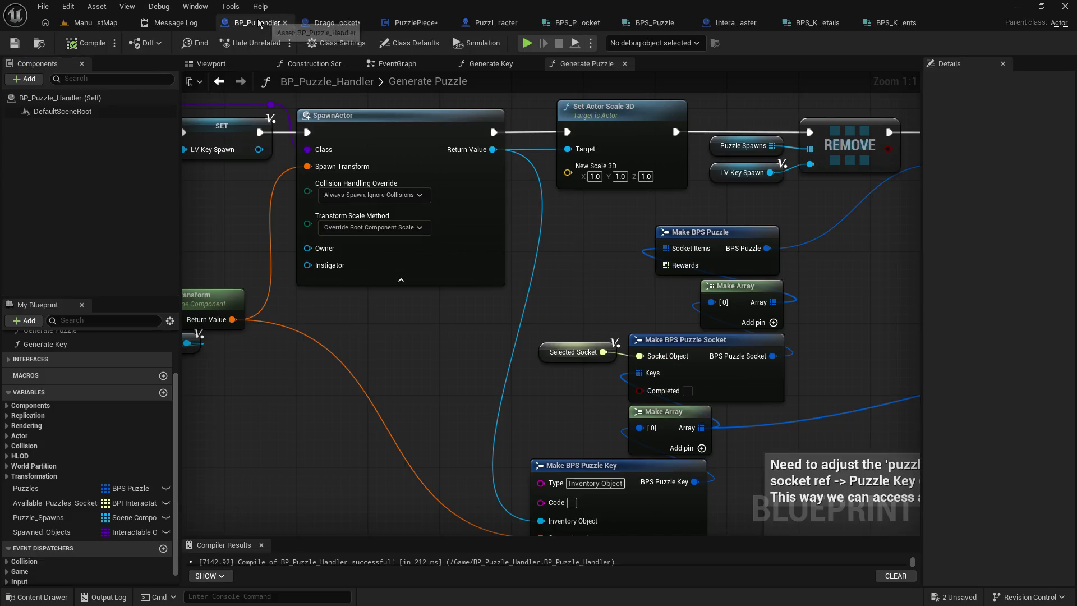
pyautogui.click(308, 23)
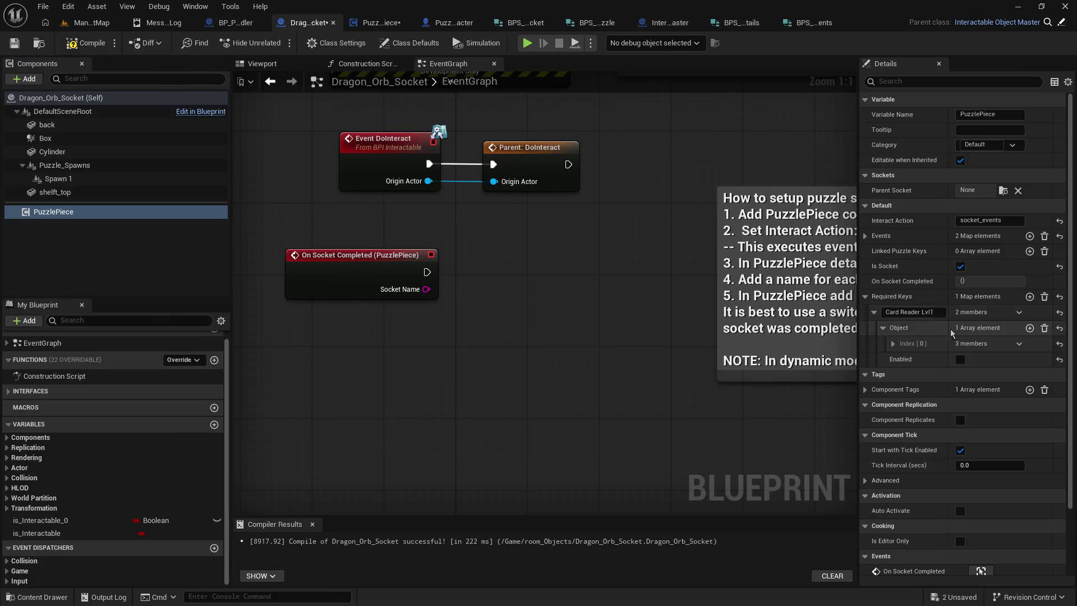
pyautogui.click(90, 45)
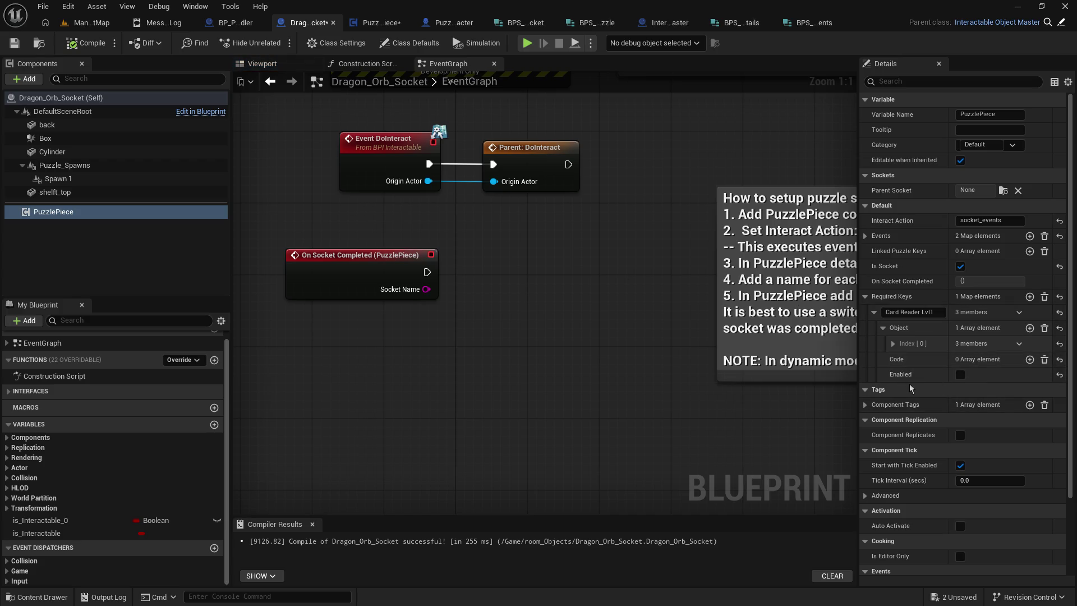
pyautogui.click(893, 344)
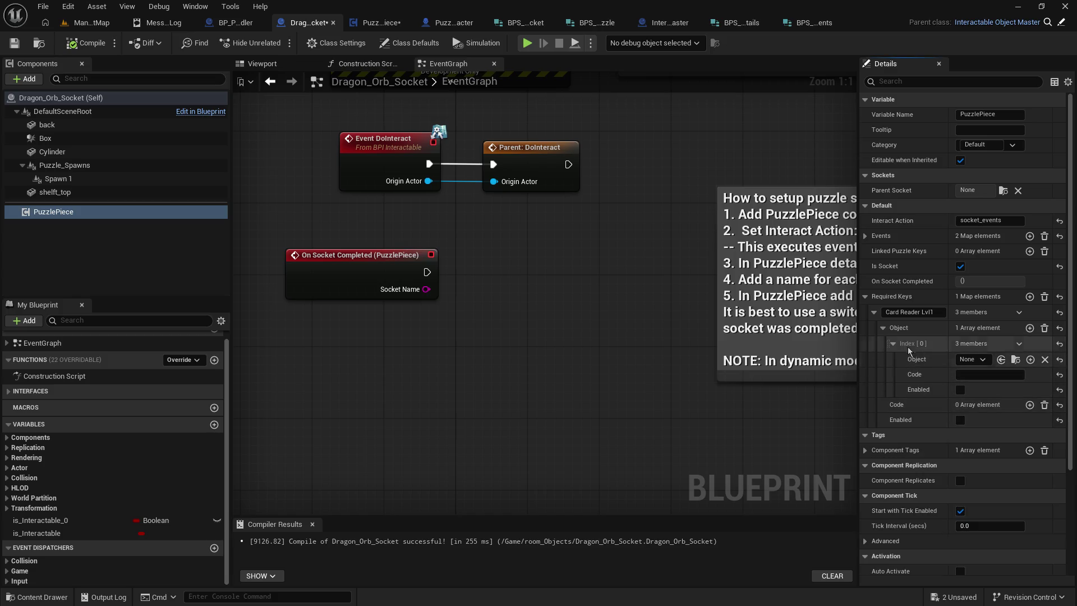
# Step: Make Code a single String rather than an array and save the struct
pyautogui.click(808, 22)
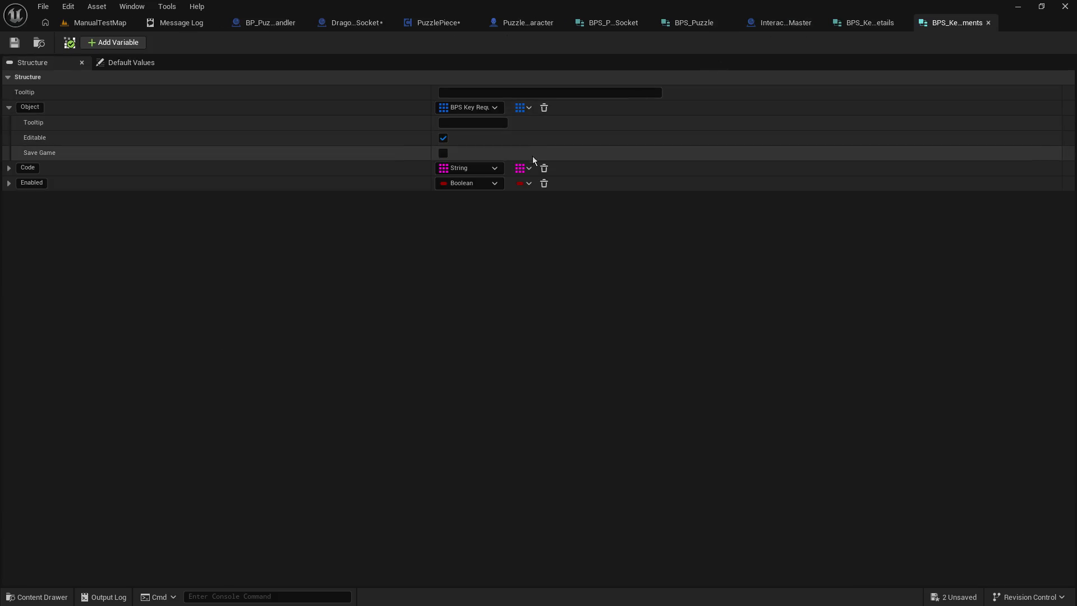
pyautogui.click(524, 168)
pyautogui.click(513, 183)
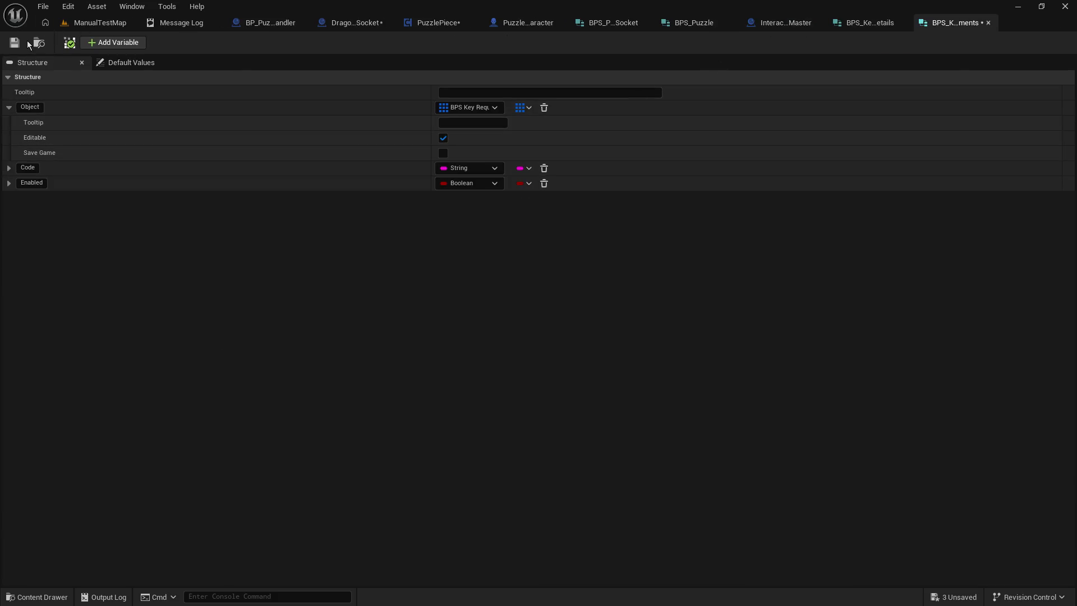
pyautogui.hotkey('ctrl', 's')
pyautogui.click(350, 22)
pyautogui.hotkey('ctrl', 's')
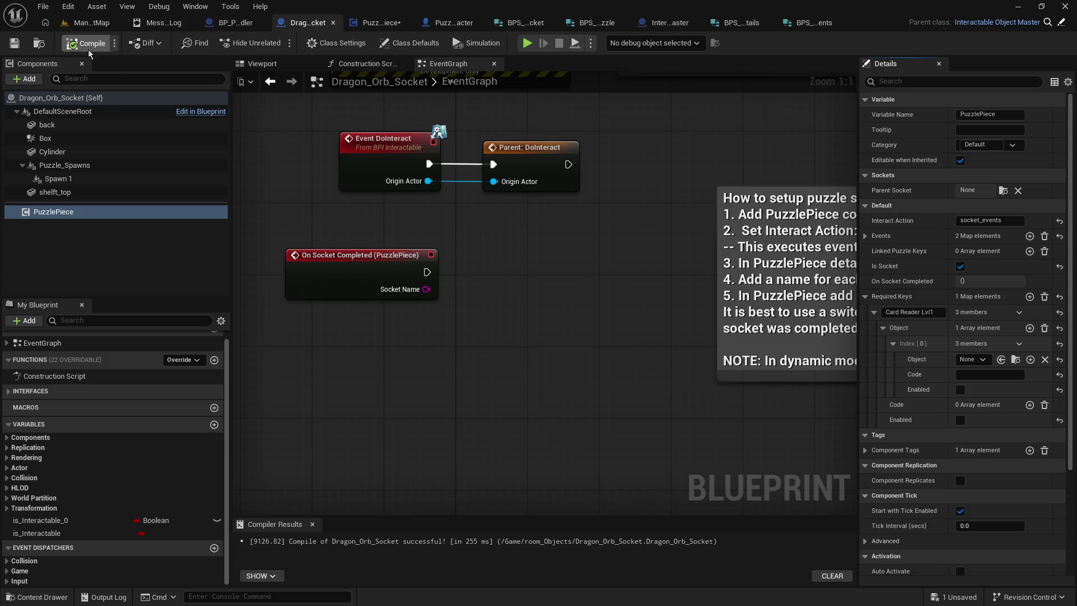
# Step: Recompile Dragon_Orb_Socket and rename the Card Reader Lvl1 entry to Minute Hand
pyautogui.click(89, 43)
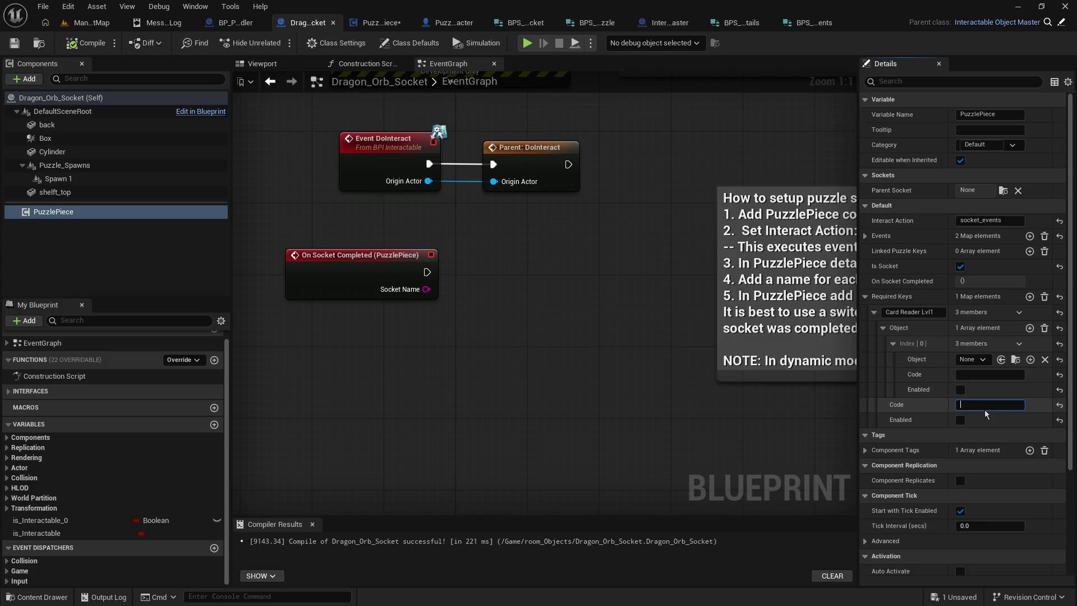
pyautogui.click(990, 375)
pyautogui.click(998, 403)
pyautogui.click(883, 327)
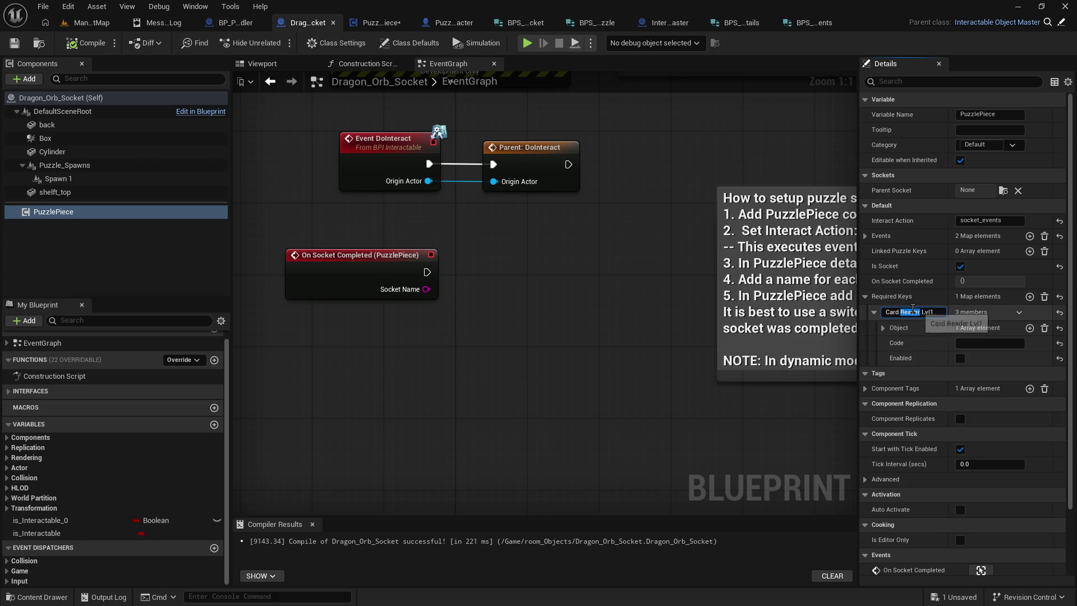
pyautogui.click(892, 312)
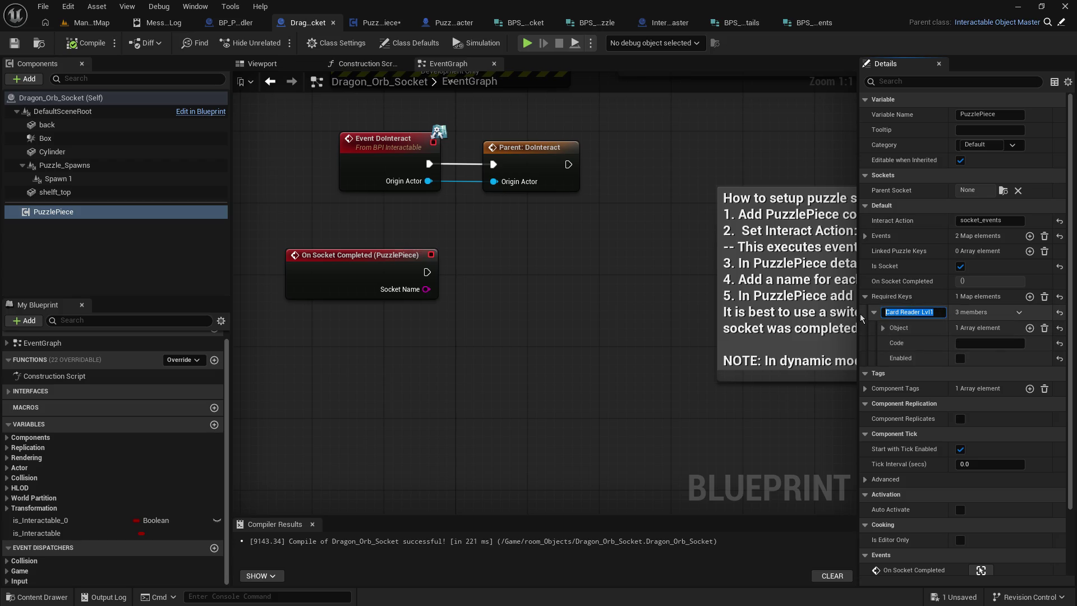
pyautogui.write('Minute Hand')
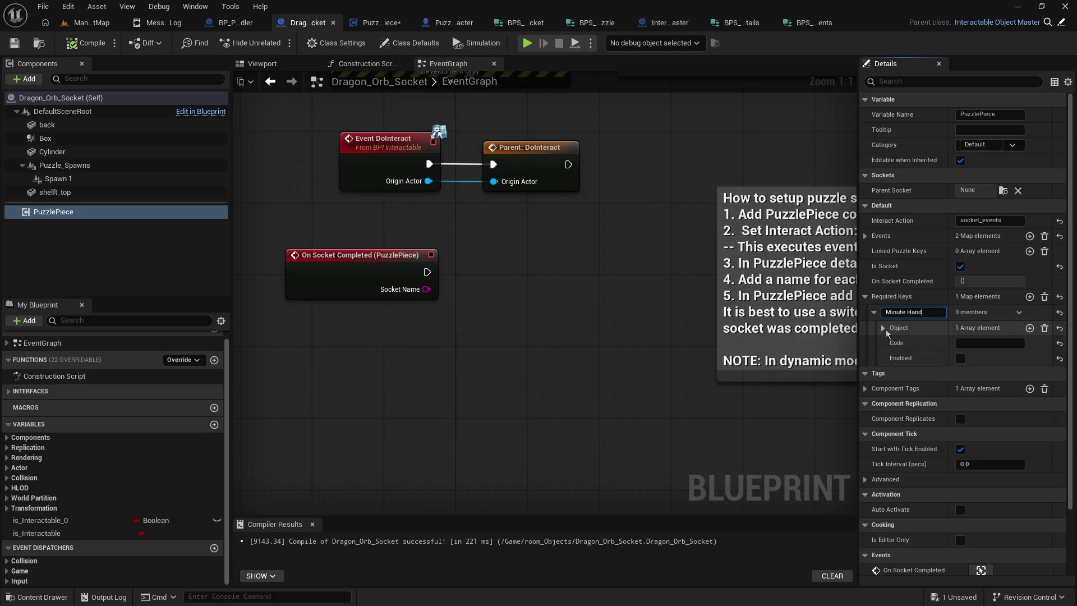
# Step: Enable the Minute Hand entry and expand its Object array, leaving Index [0] unset
pyautogui.click(960, 357)
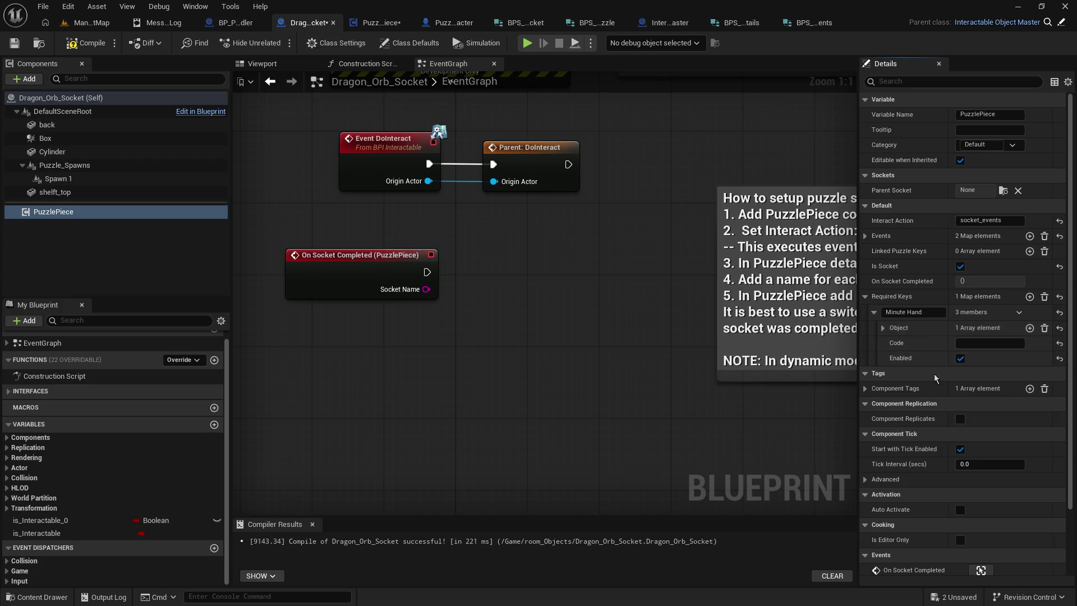
pyautogui.click(883, 329)
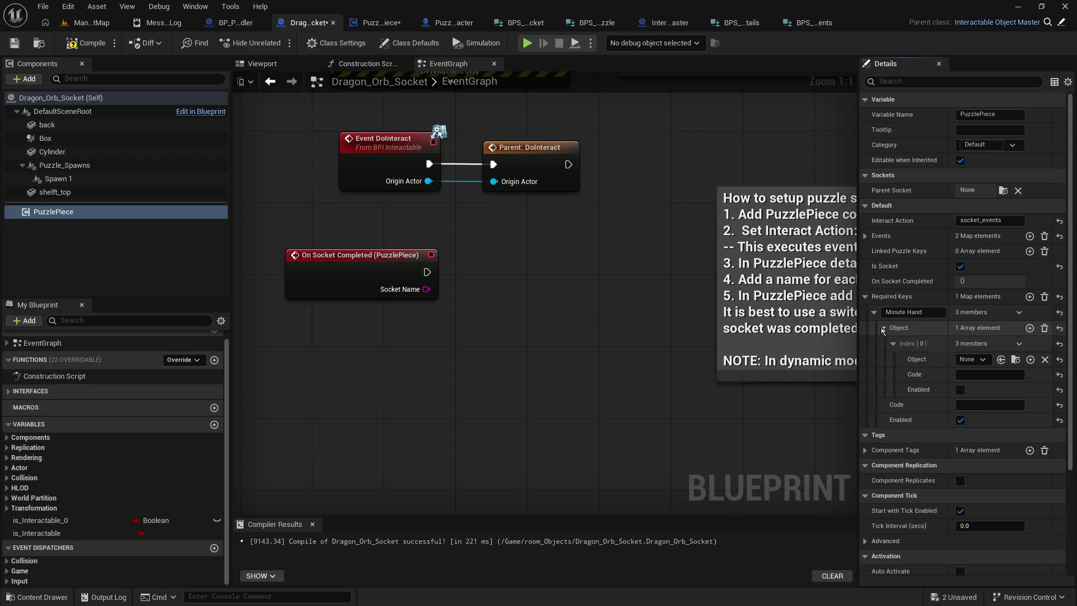
pyautogui.click(979, 362)
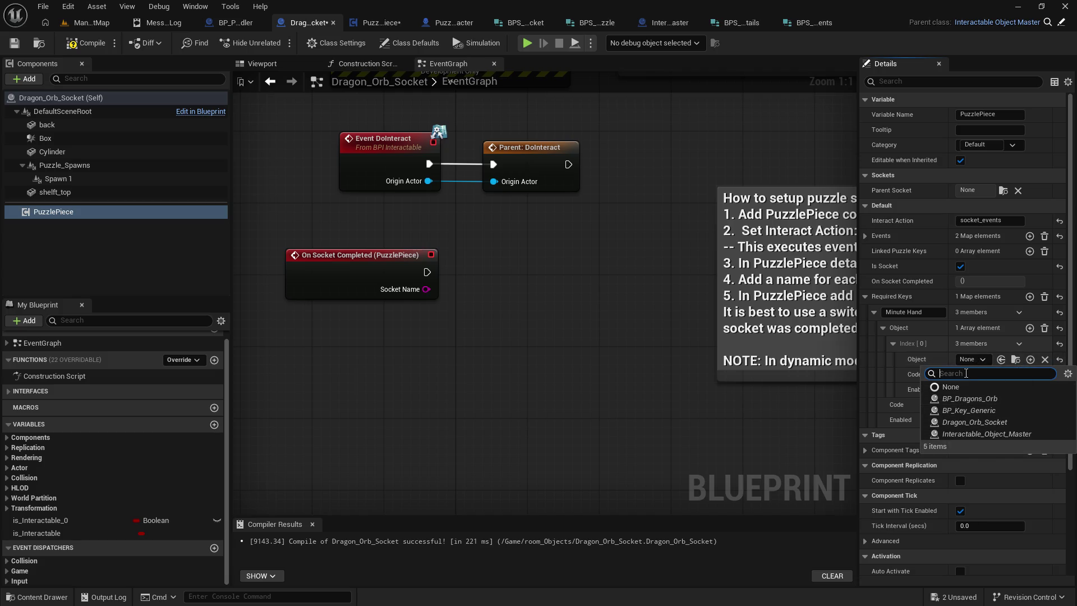
pyautogui.click(972, 360)
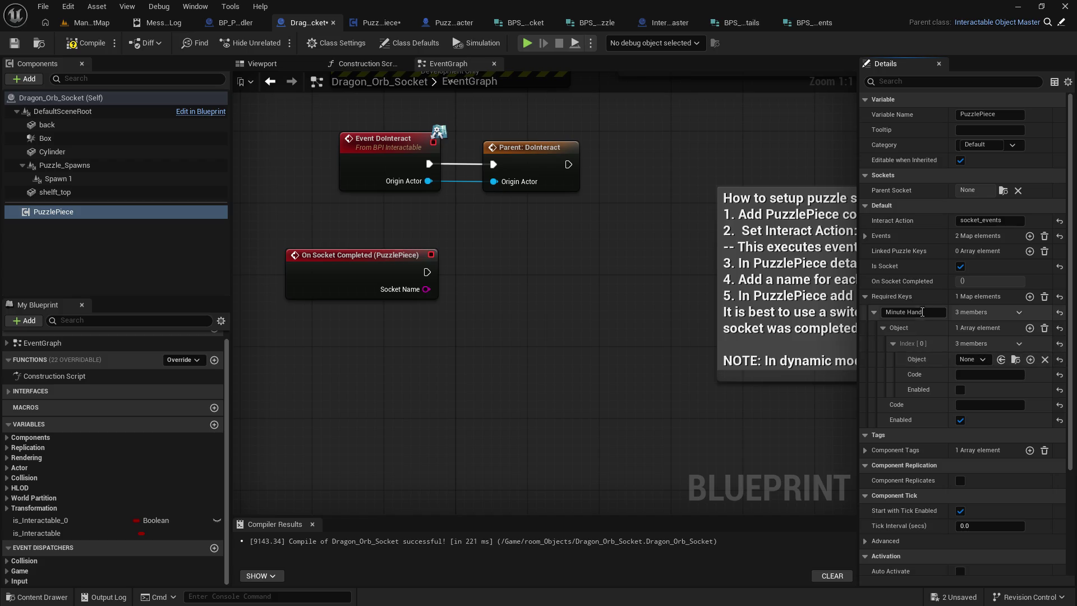
pyautogui.moveTo(754, 279)
pyautogui.write('Dragon Orb')
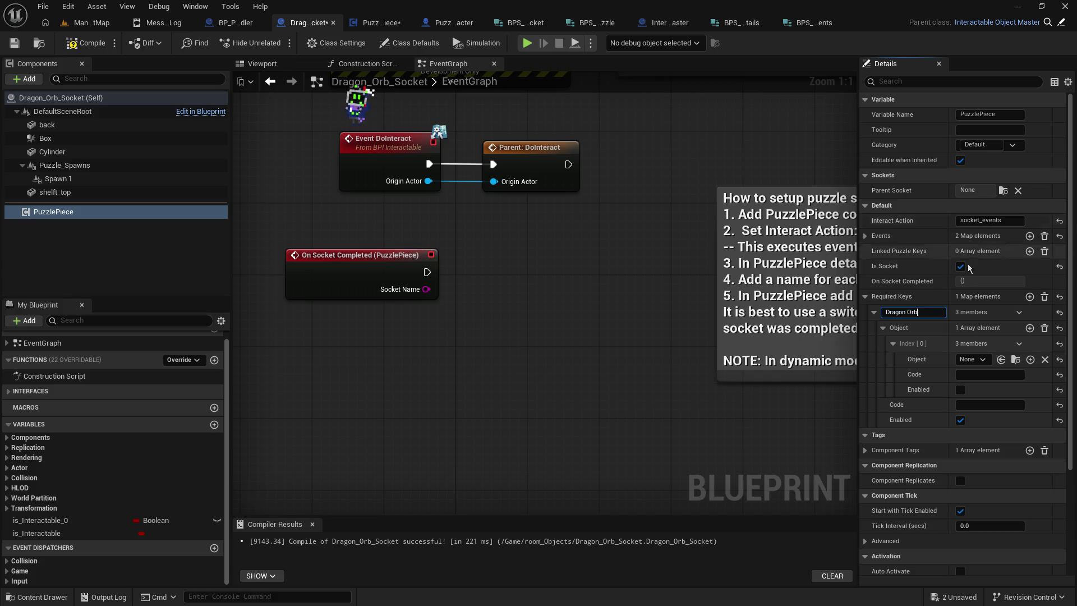
# Step: Set the Dragon Orb key's Index [0] object to BP_Dragons_Orb and enable it
pyautogui.click(971, 361)
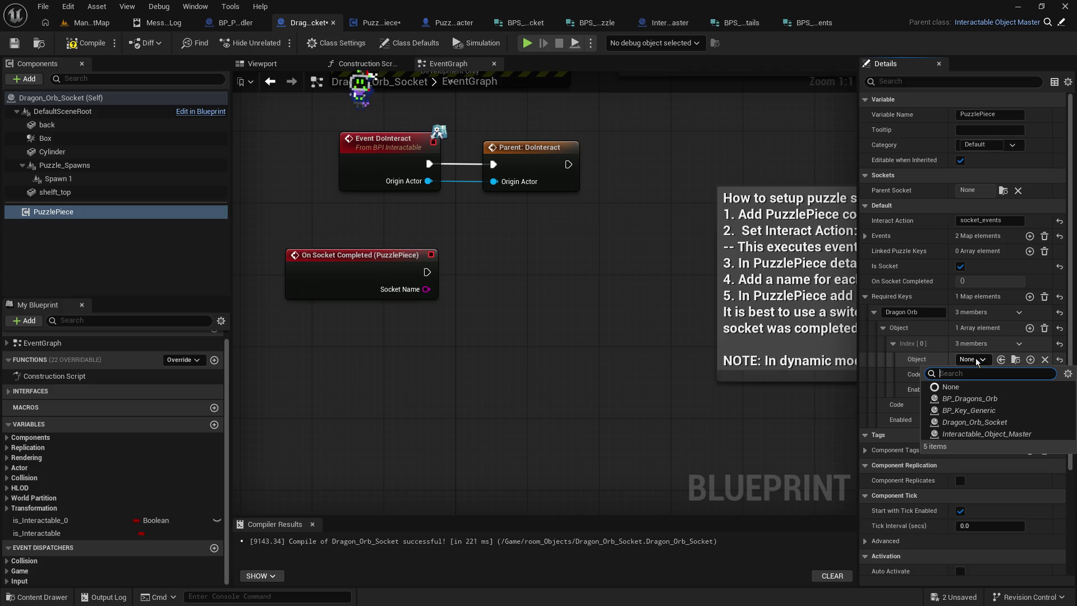
pyautogui.click(981, 400)
pyautogui.click(960, 390)
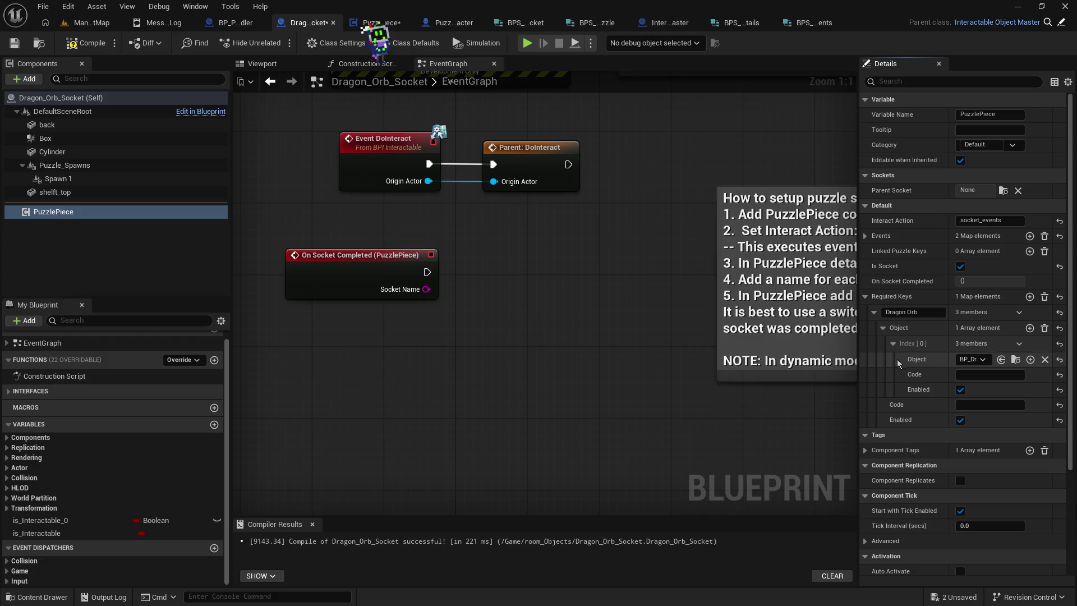
pyautogui.click(893, 343)
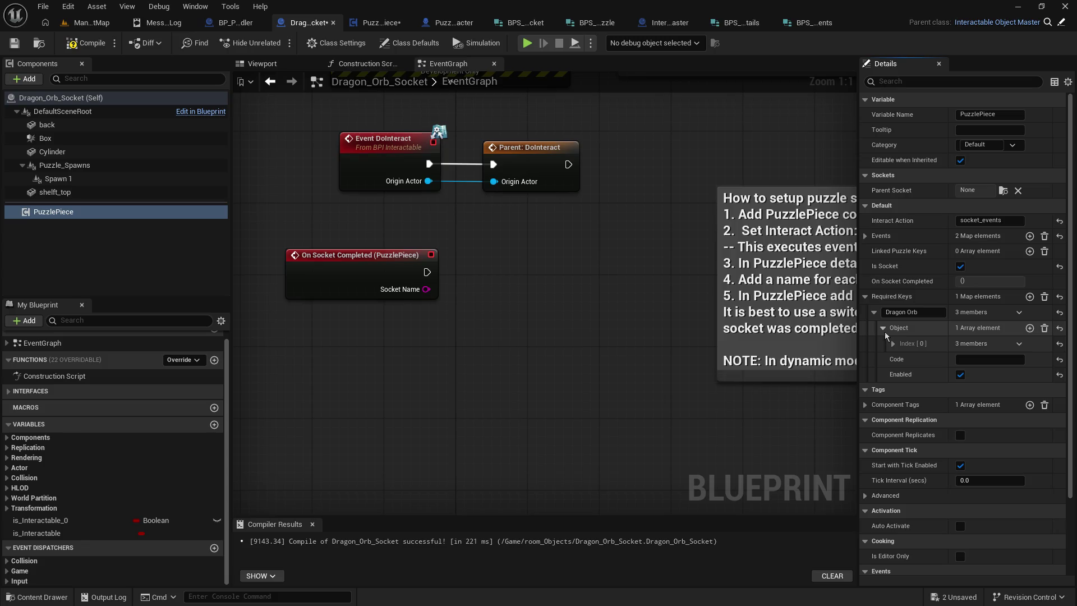
pyautogui.click(885, 330)
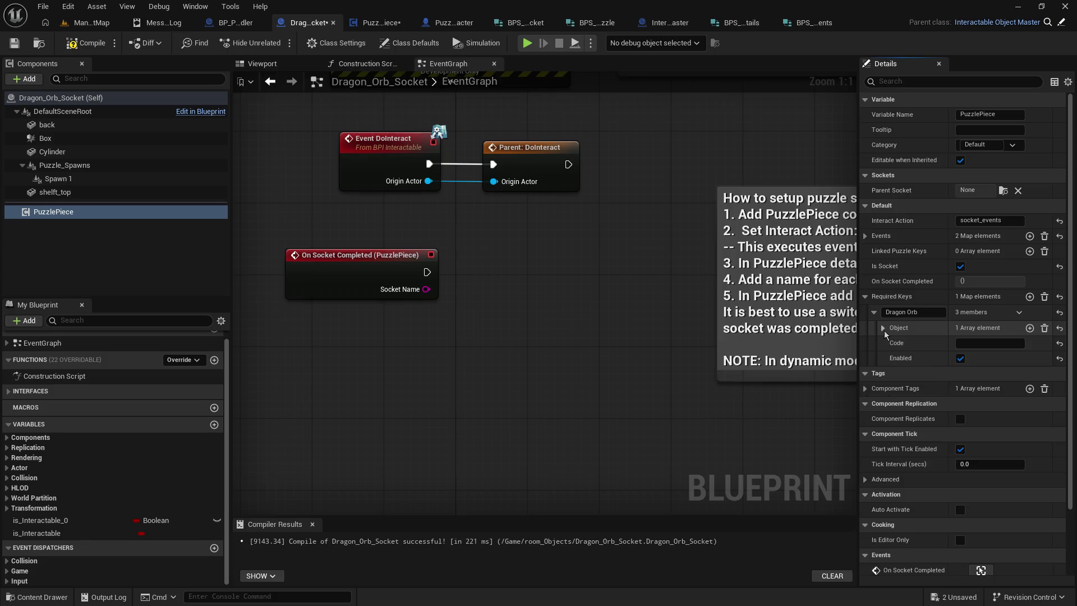
pyautogui.click(873, 313)
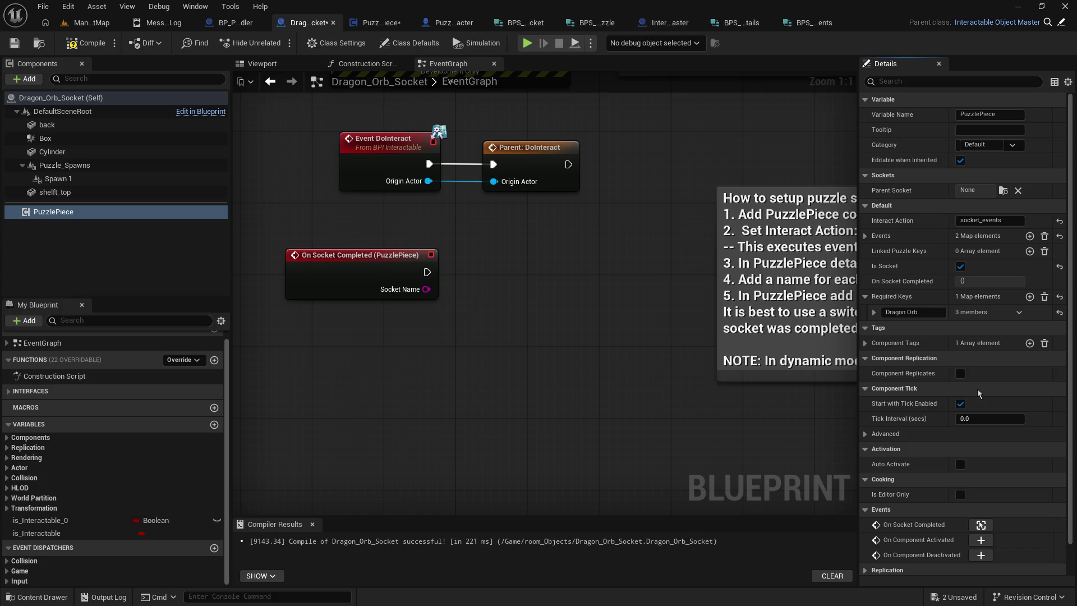
pyautogui.click(873, 314)
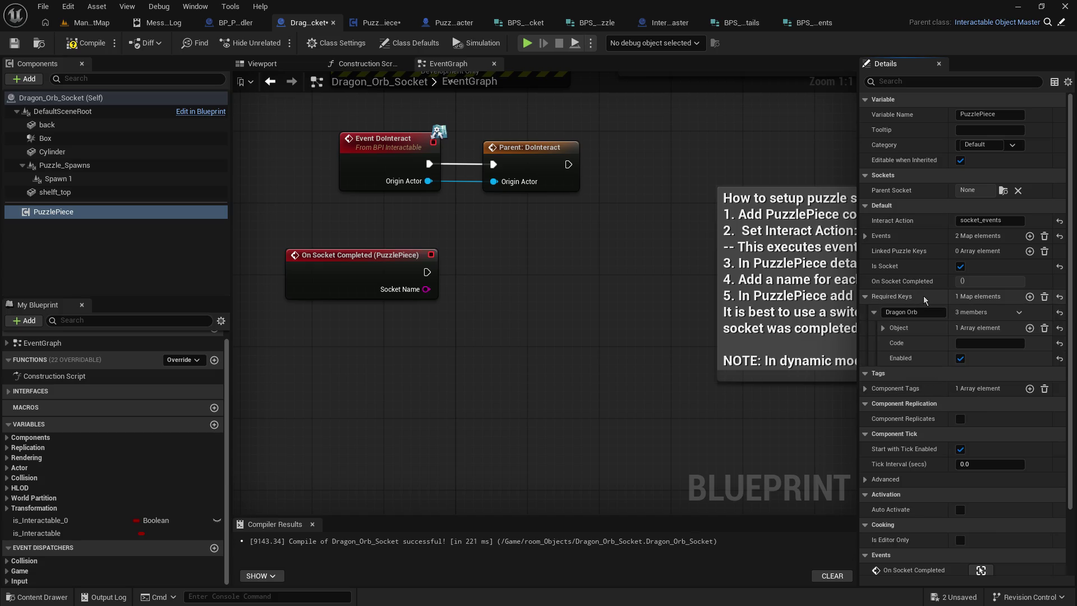
pyautogui.click(883, 329)
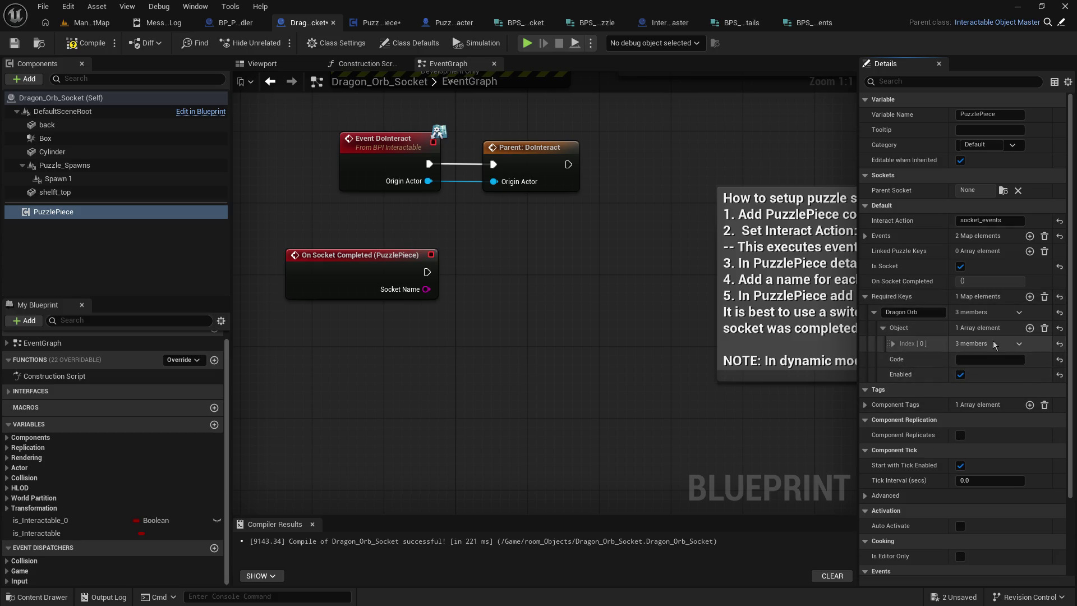
pyautogui.click(893, 344)
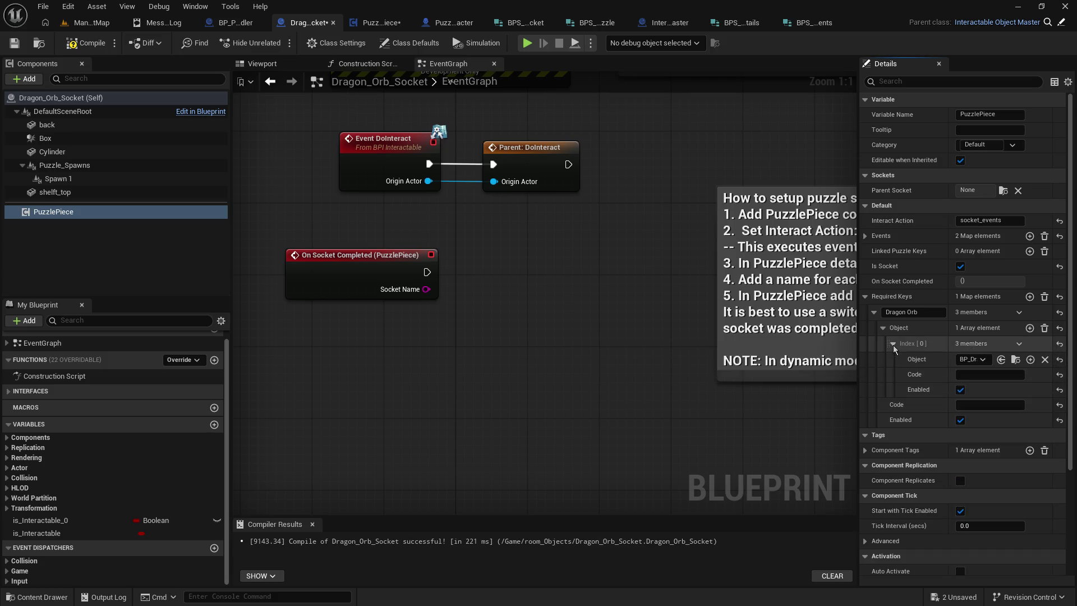
pyautogui.click(893, 344)
pyautogui.click(883, 328)
pyautogui.click(874, 312)
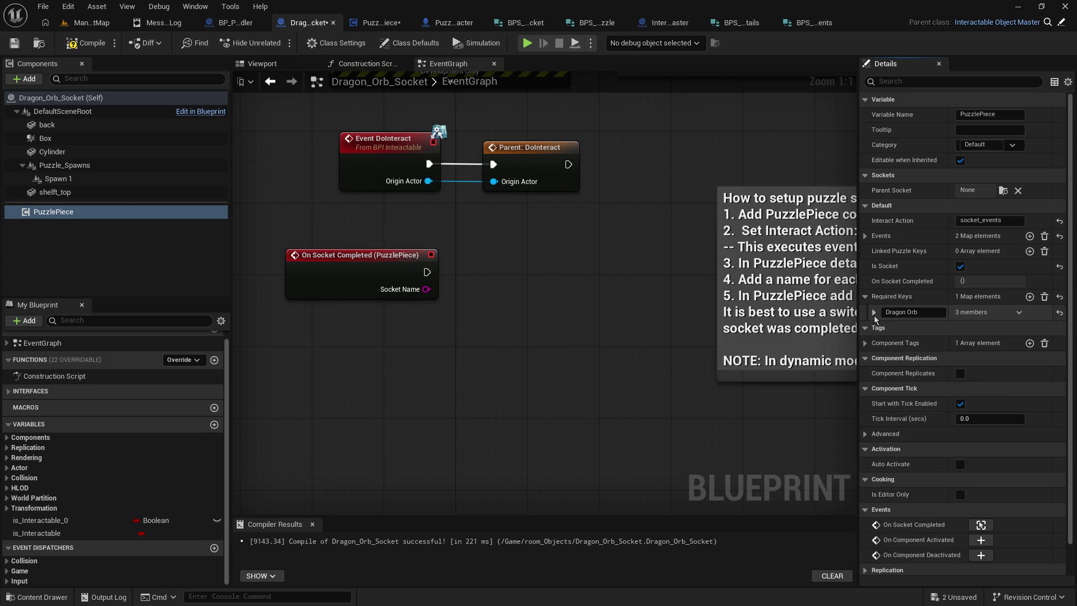
# Step: Add an enabled Rainbow Key entry whose Index [0] object is BP_Key_Generic
pyautogui.click(1030, 297)
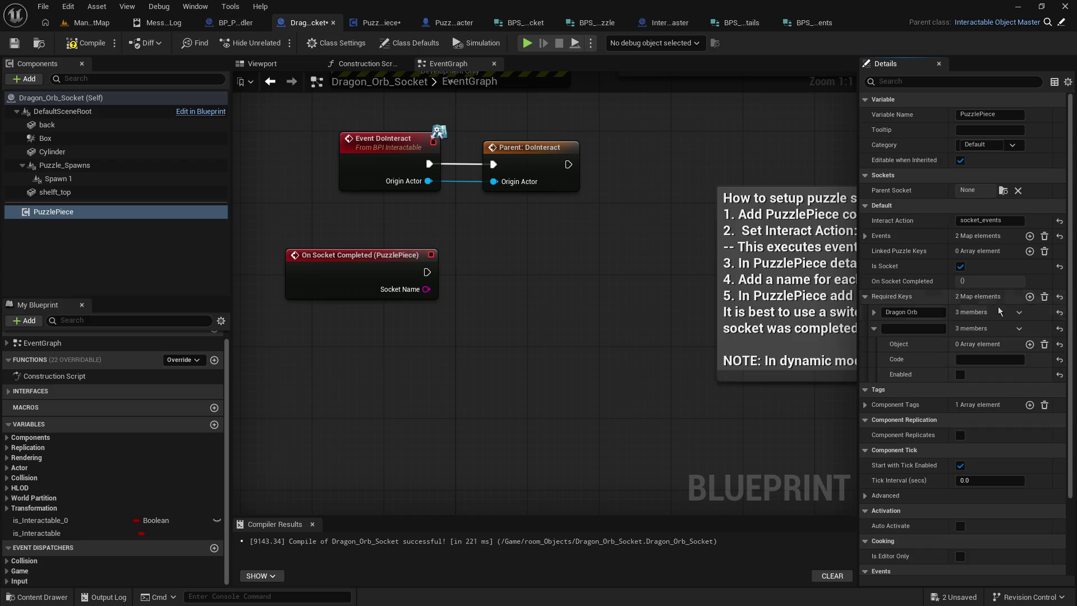
pyautogui.click(915, 329)
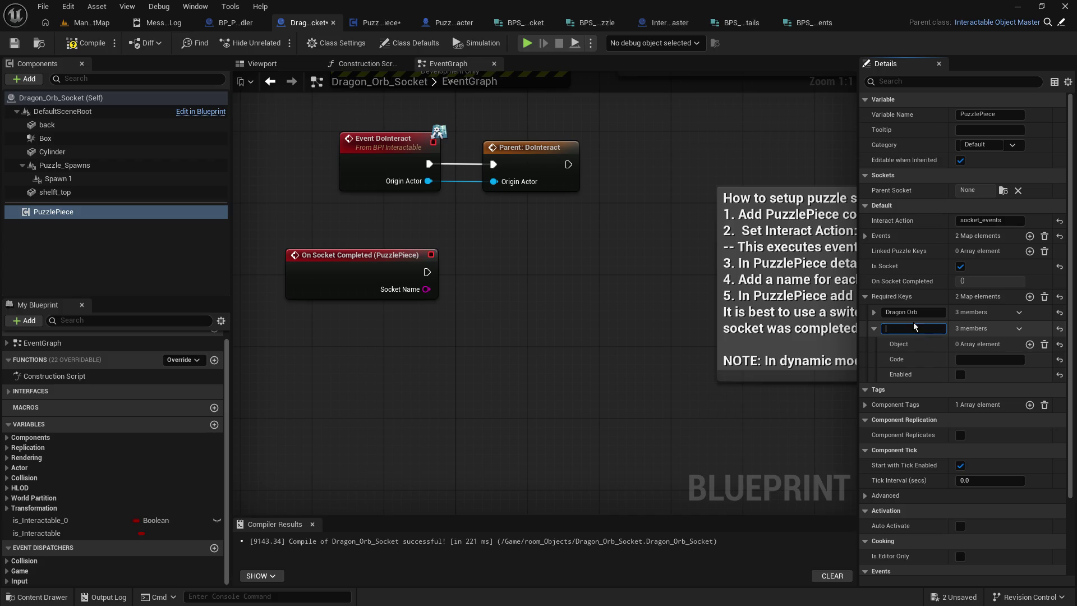
pyautogui.write('Rainbow Key')
pyautogui.click(1030, 344)
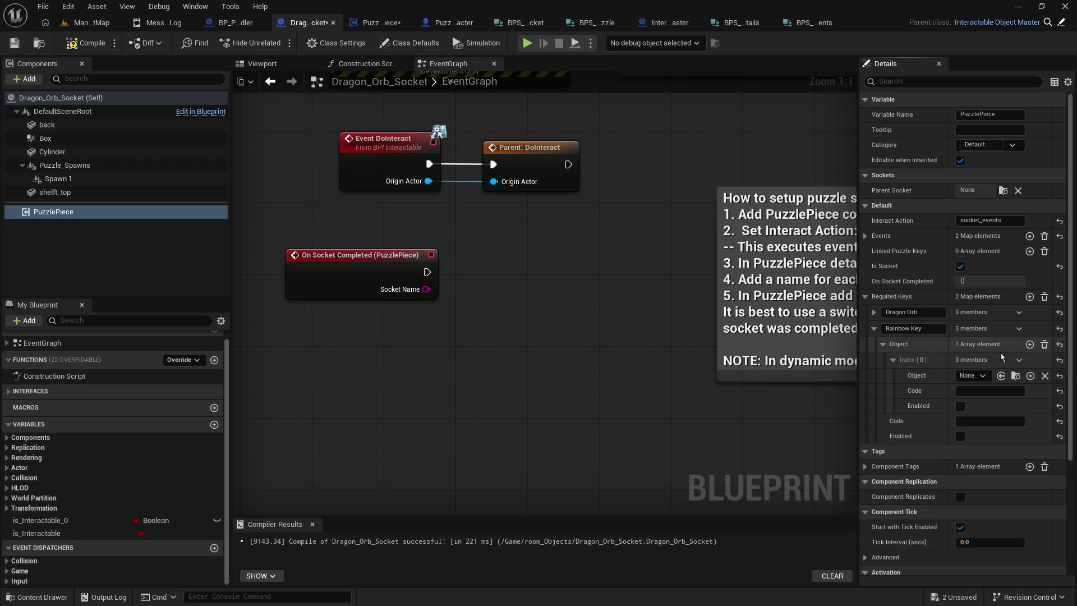
pyautogui.click(971, 375)
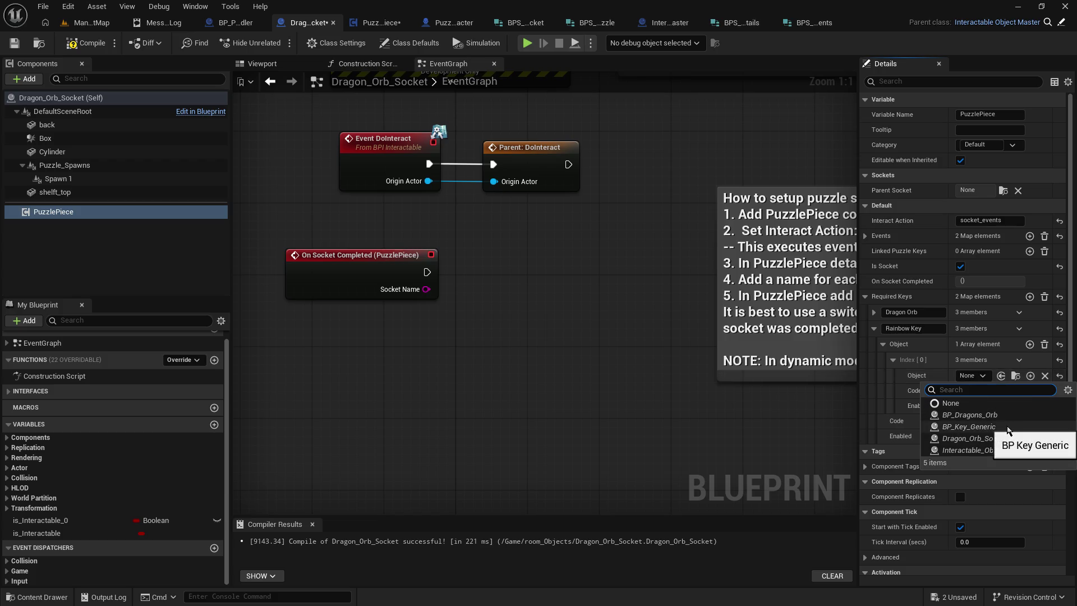
pyautogui.click(1007, 429)
pyautogui.click(960, 405)
pyautogui.click(961, 436)
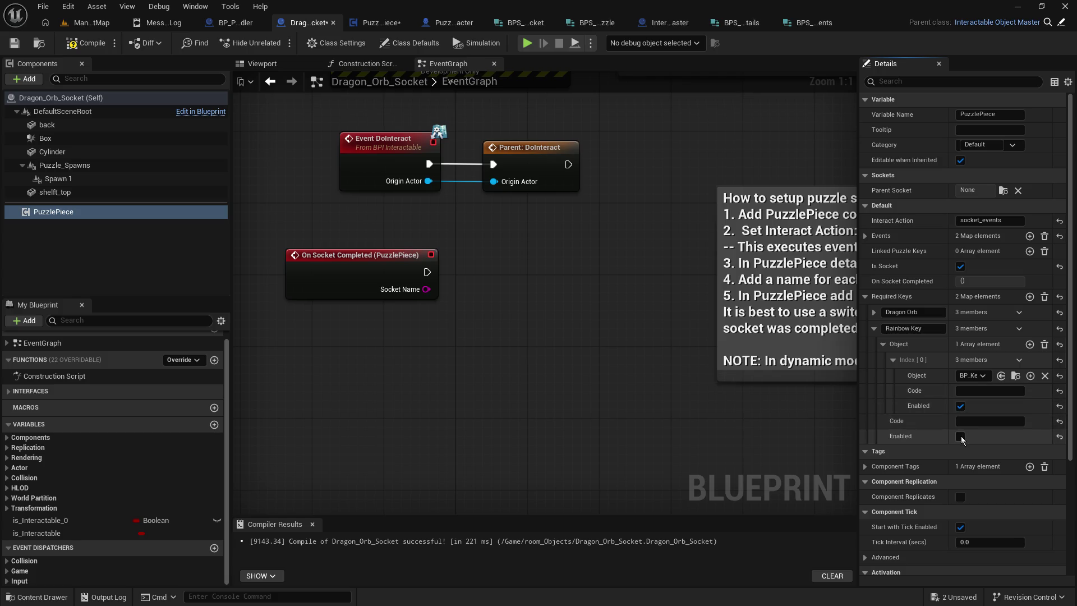
# Step: Recheck the Rainbow Key values and compile Dragon_Orb_Socket
pyautogui.click(874, 328)
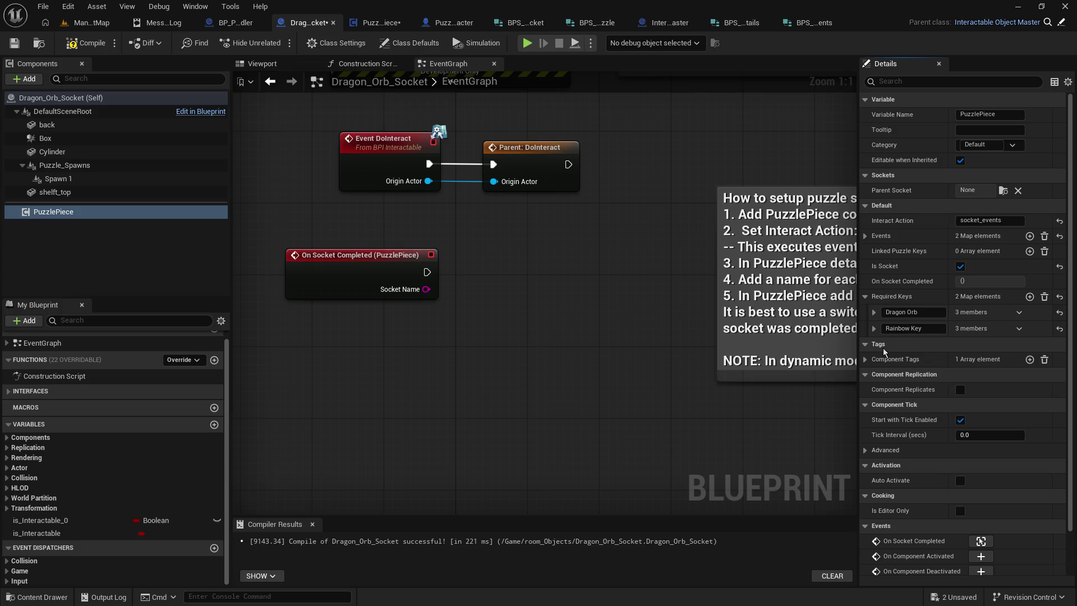
pyautogui.click(874, 328)
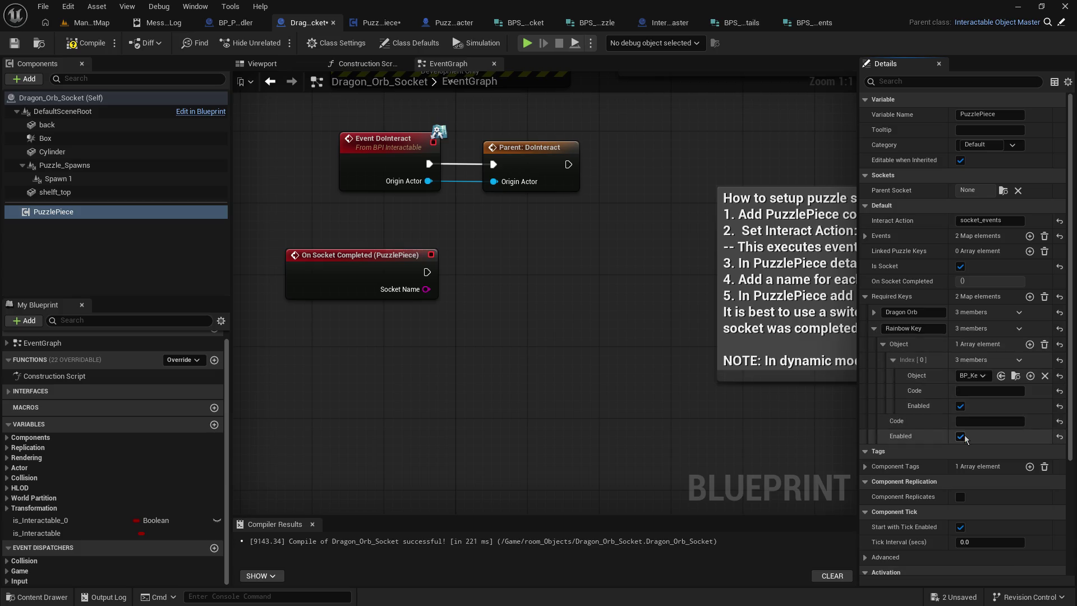
pyautogui.click(873, 329)
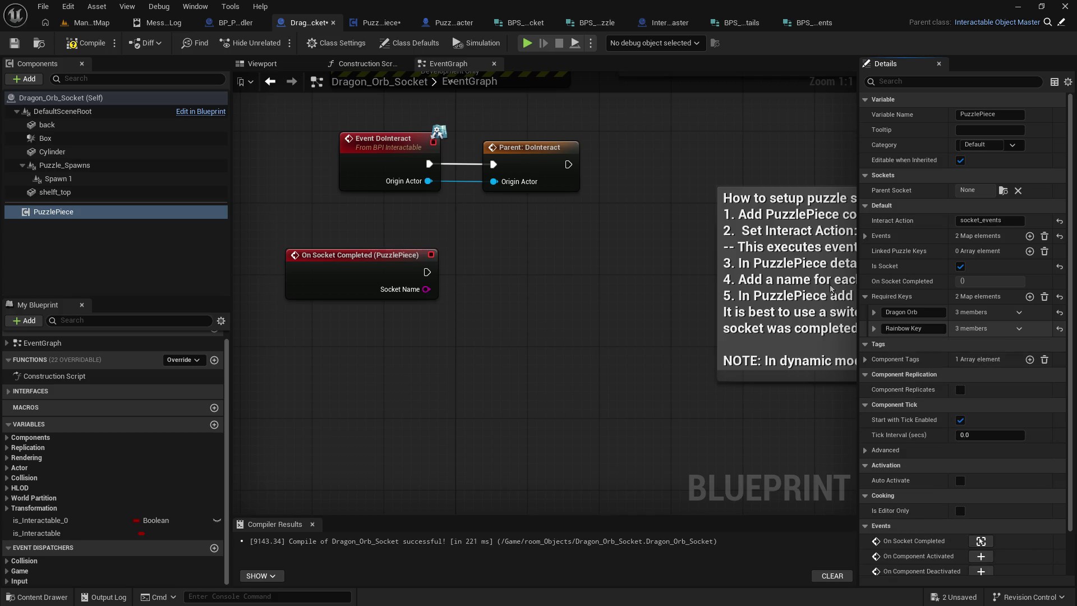
pyautogui.click(73, 48)
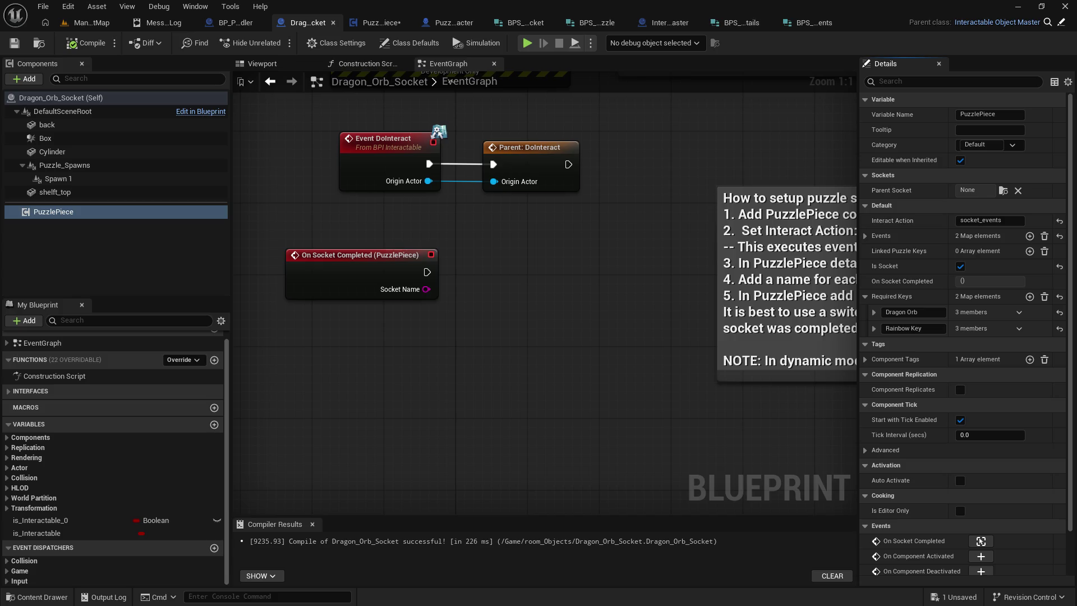
# Step: Compare the BPS_Key_Details and BPS_Key_Requirements structures, returning to key details
pyautogui.click(742, 26)
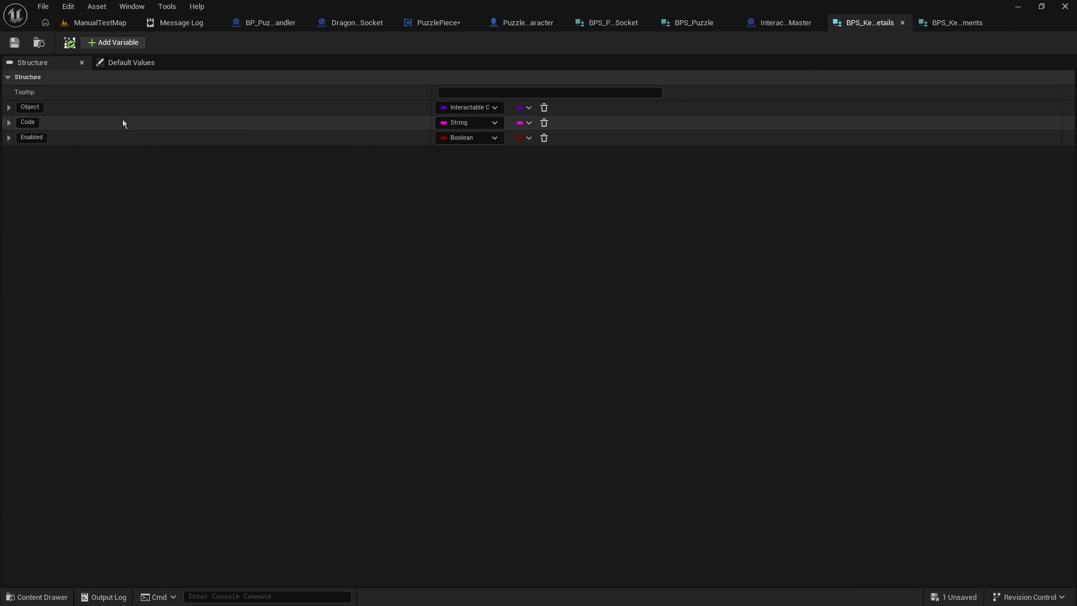
pyautogui.click(943, 23)
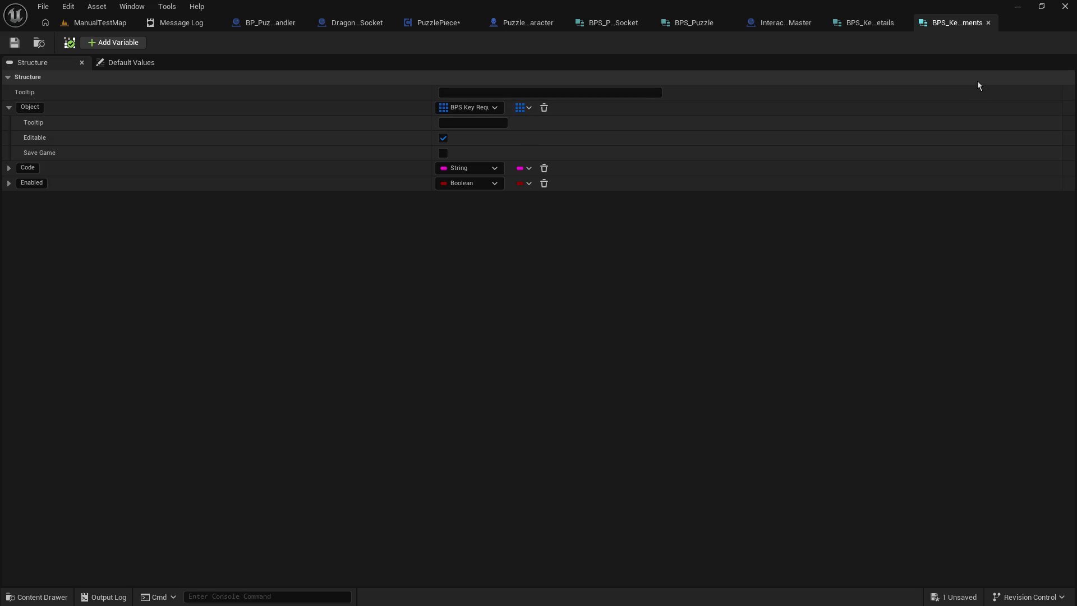
pyautogui.click(875, 23)
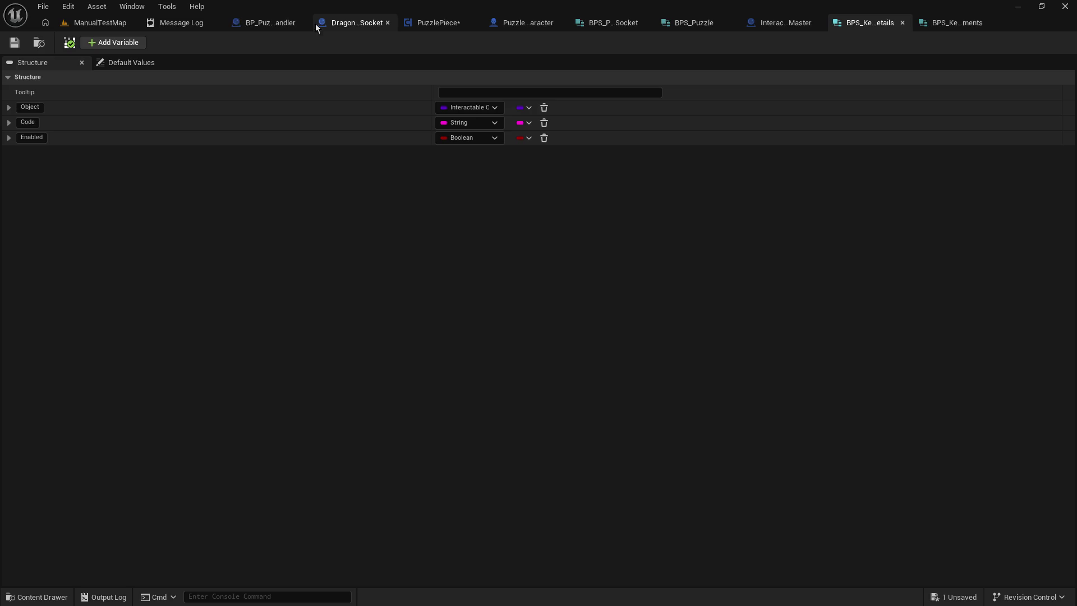
# Step: Show BP_Puzzle_Handler's EventGraph, panned to the Register_Socket nodes
pyautogui.click(269, 22)
pyautogui.click(396, 64)
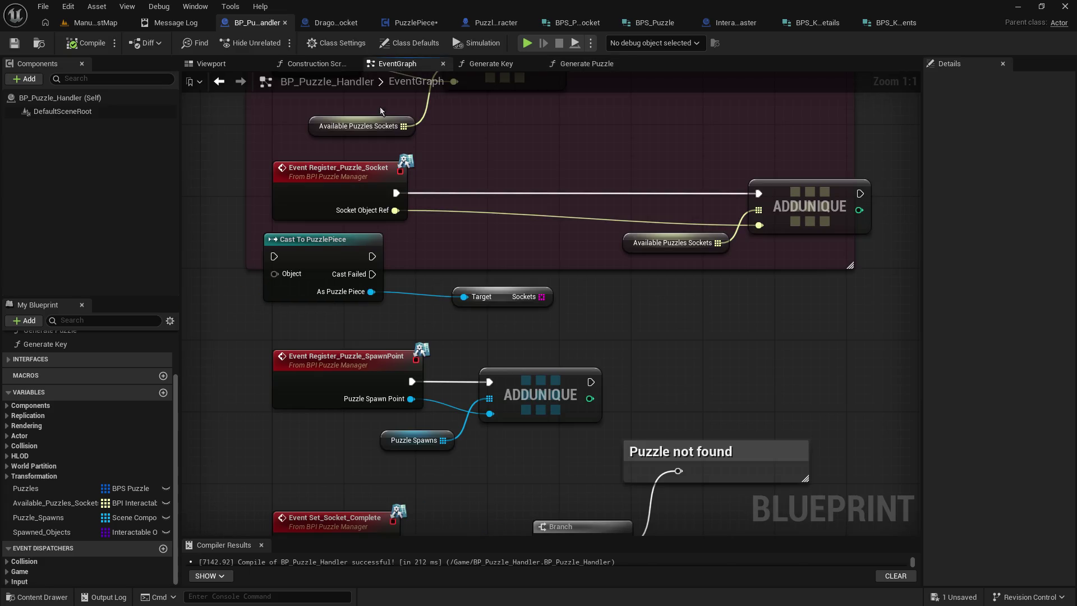
pyautogui.moveTo(464, 278)
pyautogui.mouseDown()
pyautogui.moveTo(466, 556)
pyautogui.moveTo(474, 450)
pyautogui.moveTo(457, 394)
pyautogui.mouseUp()
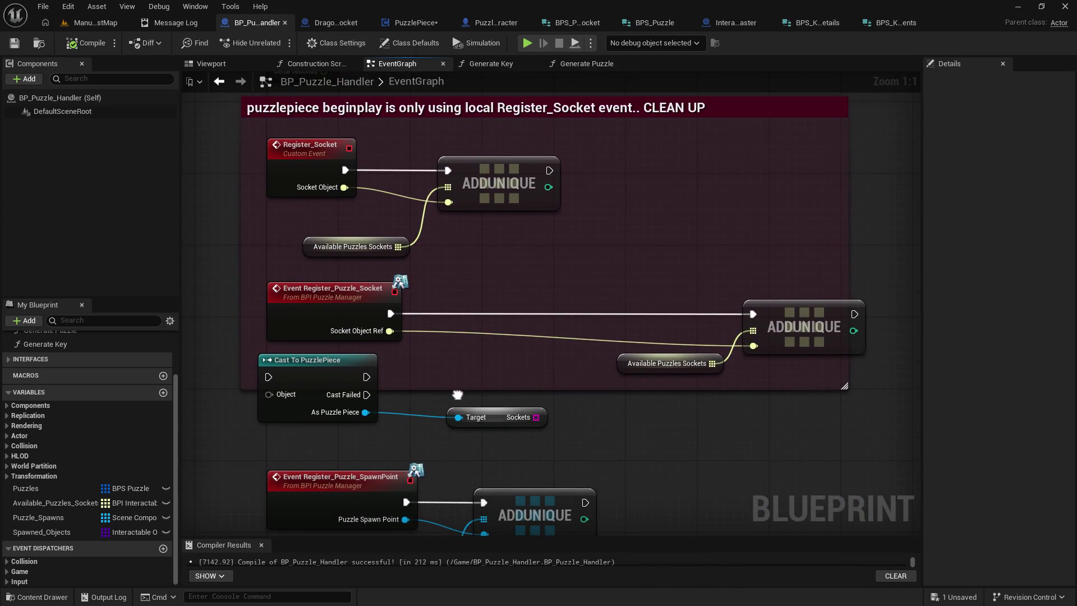